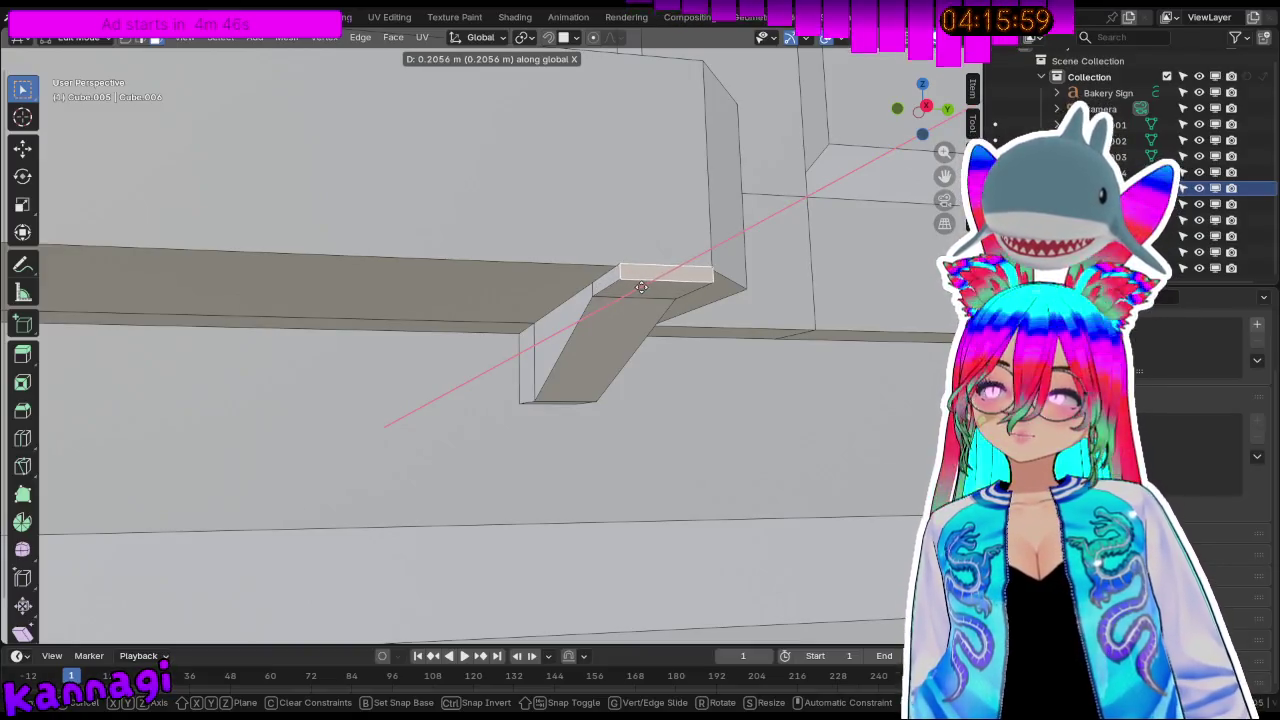
# Extrude the small face into a bar and slide it along X past the bracket.
pyautogui.click(641, 287)
pyautogui.moveTo(641, 287); pyautogui.dragTo(658, 381, button='middle')
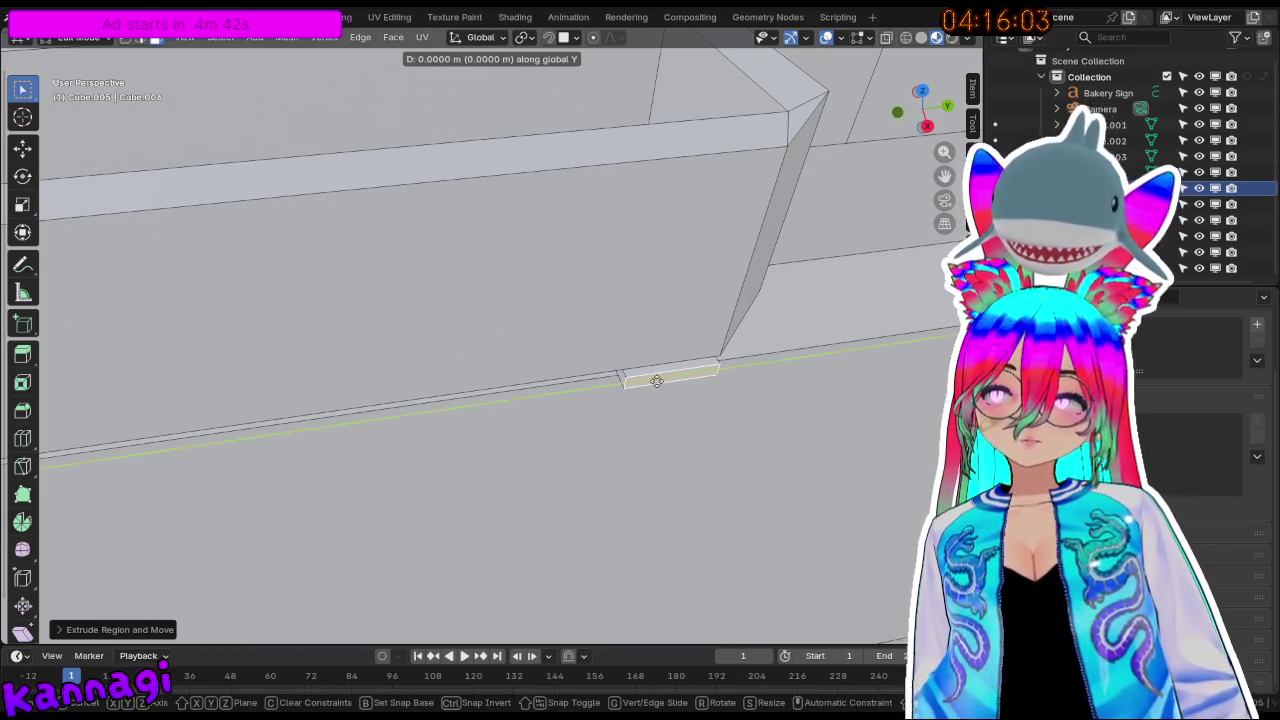
pyautogui.click(660, 390)
pyautogui.moveTo(660, 390)
pyautogui.mouseDown(button='middle')
pyautogui.moveTo(467, 273)
pyautogui.moveTo(519, 273)
pyautogui.mouseUp(button='middle')
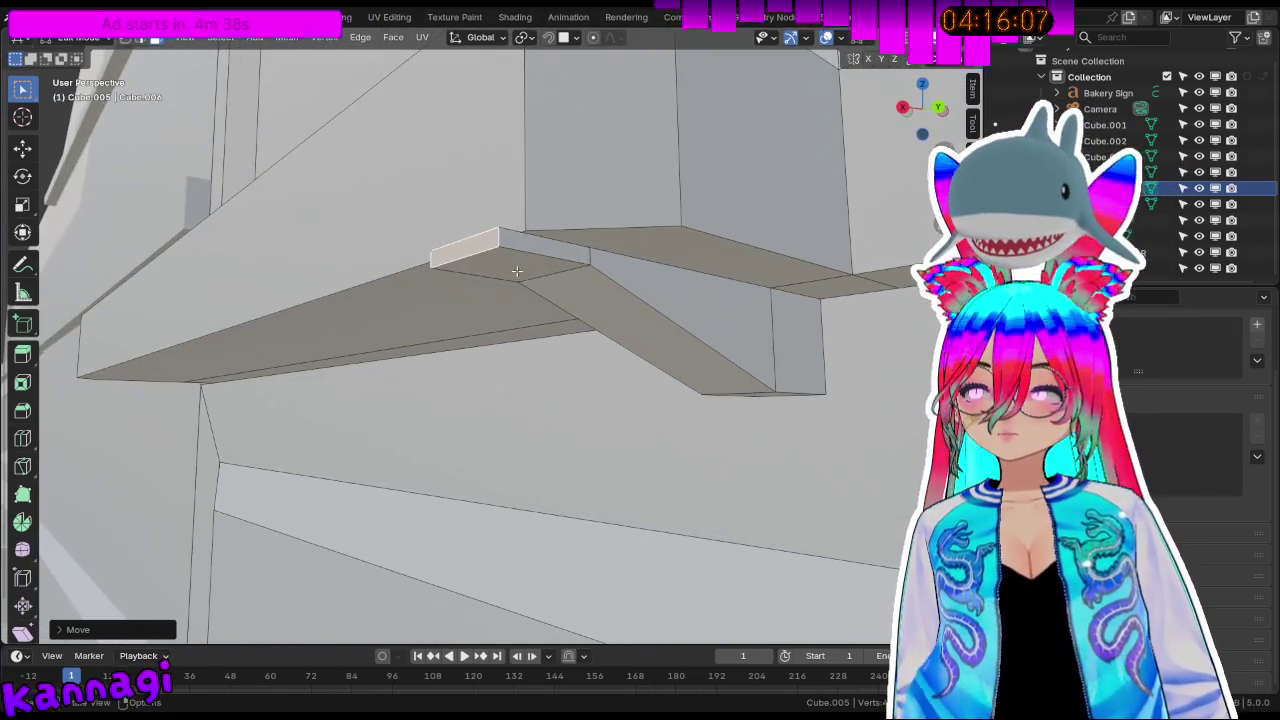
# Round off the bar's tip with a five-segment bevel.
pyautogui.hotkey('ctrl', 'b')
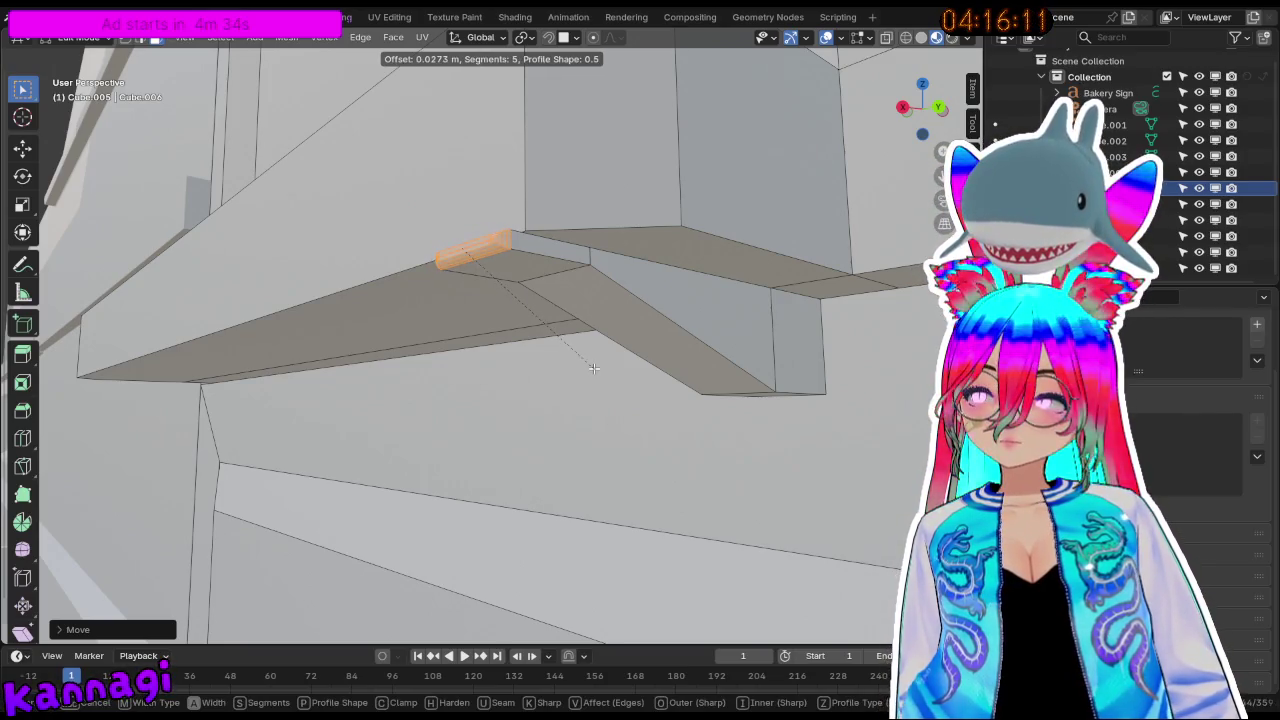
pyautogui.click(588, 366)
pyautogui.moveTo(586, 363)
pyautogui.mouseDown(button='middle')
pyautogui.moveTo(700, 380)
pyautogui.moveTo(642, 380)
pyautogui.moveTo(610, 350)
pyautogui.moveTo(763, 349)
pyautogui.moveTo(571, 380)
pyautogui.moveTo(650, 447)
pyautogui.mouseUp(button='middle')
# Check the ledge in Object Mode, then return to Edit Mode and select the bar's end face.
pyautogui.press('Tab')
pyautogui.moveTo(506, 452)
pyautogui.mouseDown(button='middle')
pyautogui.moveTo(497, 423)
pyautogui.moveTo(557, 343)
pyautogui.moveTo(611, 331)
pyautogui.moveTo(672, 345)
pyautogui.moveTo(583, 366)
pyautogui.moveTo(504, 362)
pyautogui.mouseUp(button='middle')
pyautogui.moveTo(578, 294)
pyautogui.mouseDown(button='middle')
pyautogui.moveTo(614, 294)
pyautogui.moveTo(597, 320)
pyautogui.mouseUp(button='middle')
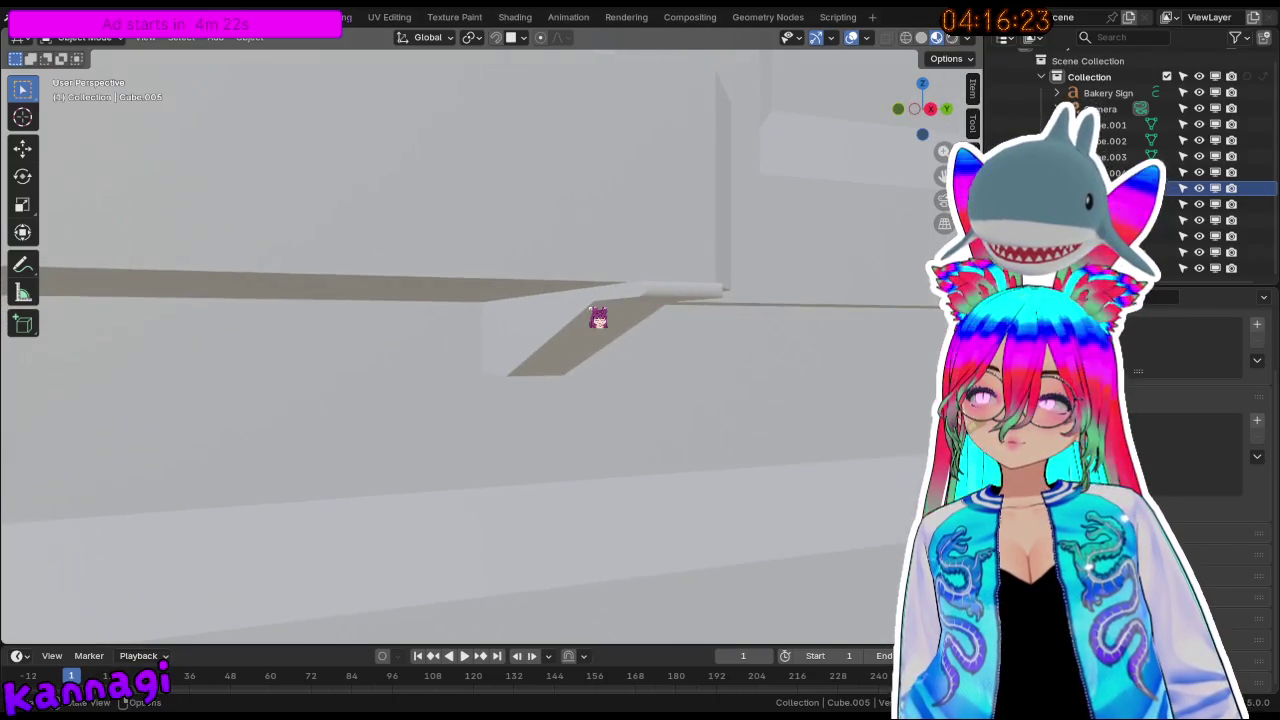
pyautogui.press('Tab')
pyautogui.click(570, 305)
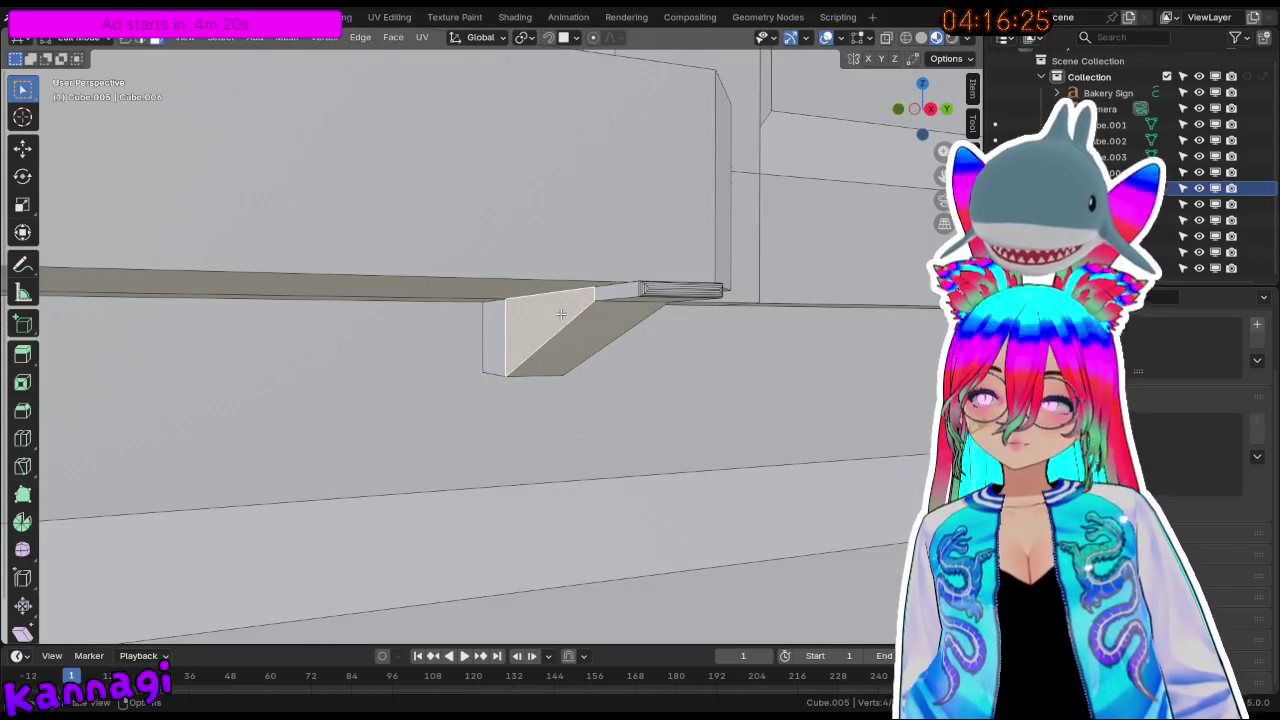
pyautogui.moveTo(540, 316); pyautogui.dragTo(625, 320, button='middle')
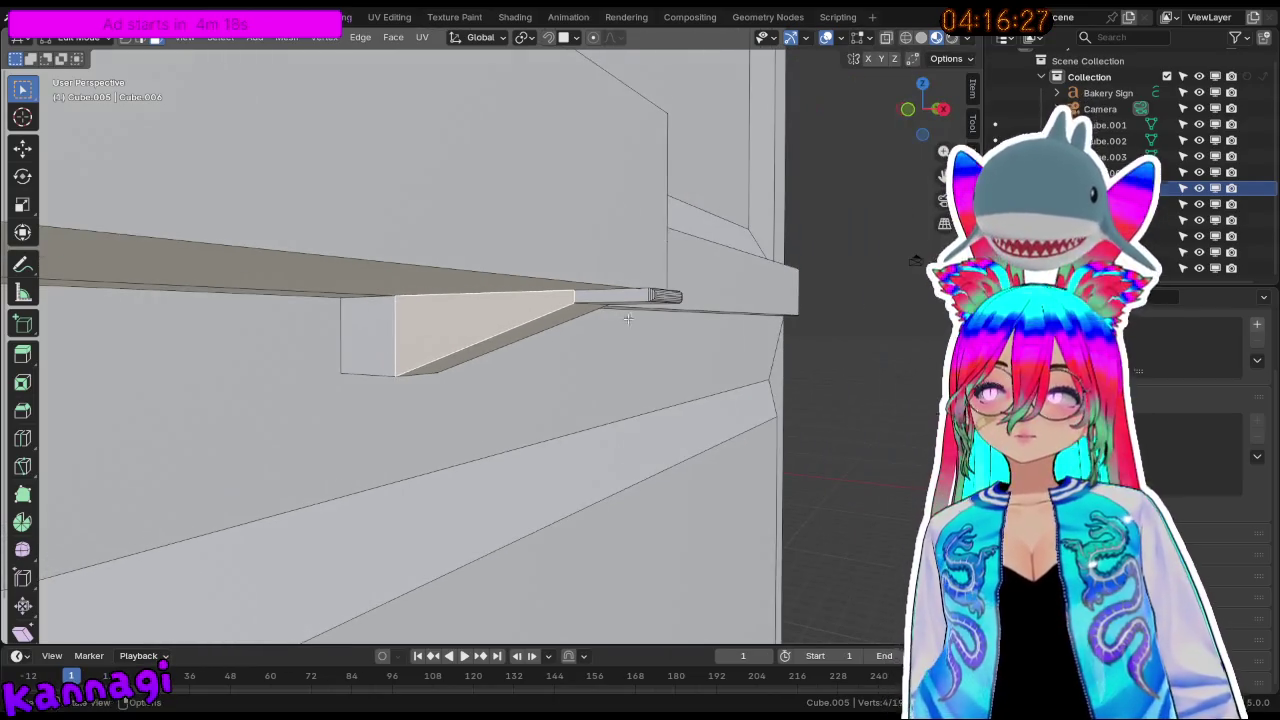
# Select the sloped bracket face and line up a front orthographic view of it.
pyautogui.press('KP_1')
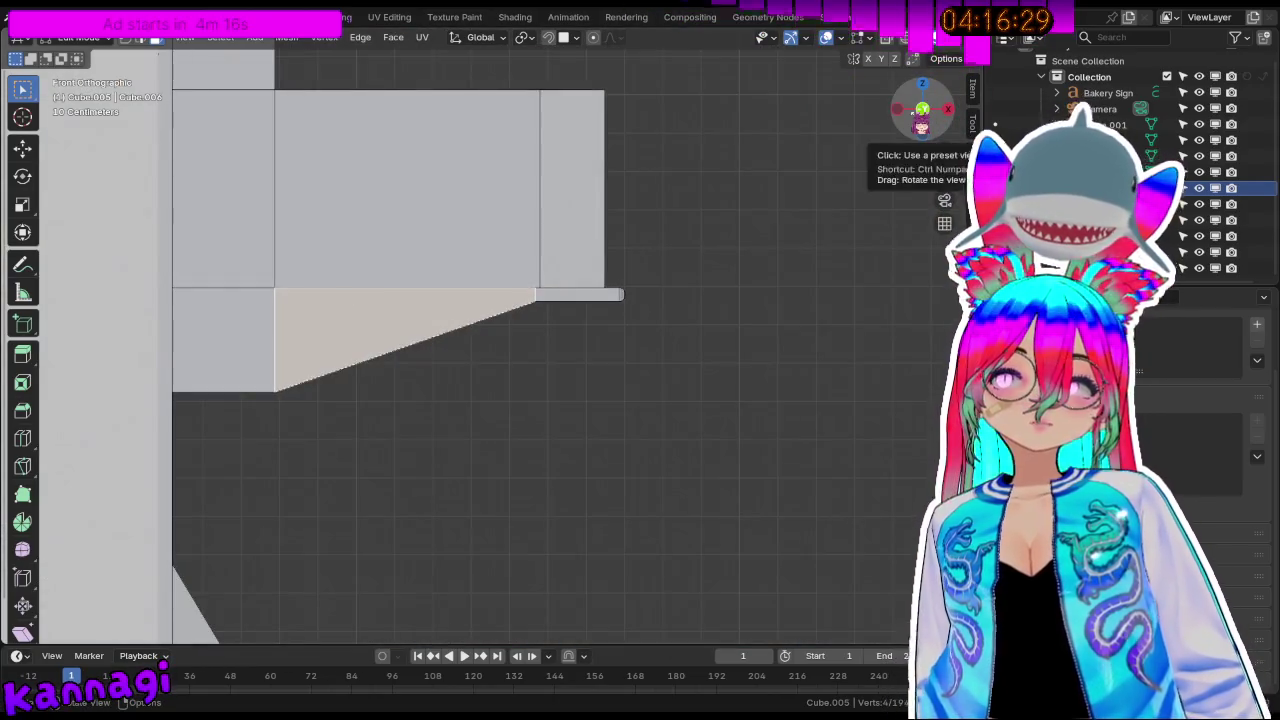
pyautogui.scroll(2, 446, 340)
pyautogui.scroll(1, 531, 318)
pyautogui.click(531, 318)
pyautogui.click(379, 287)
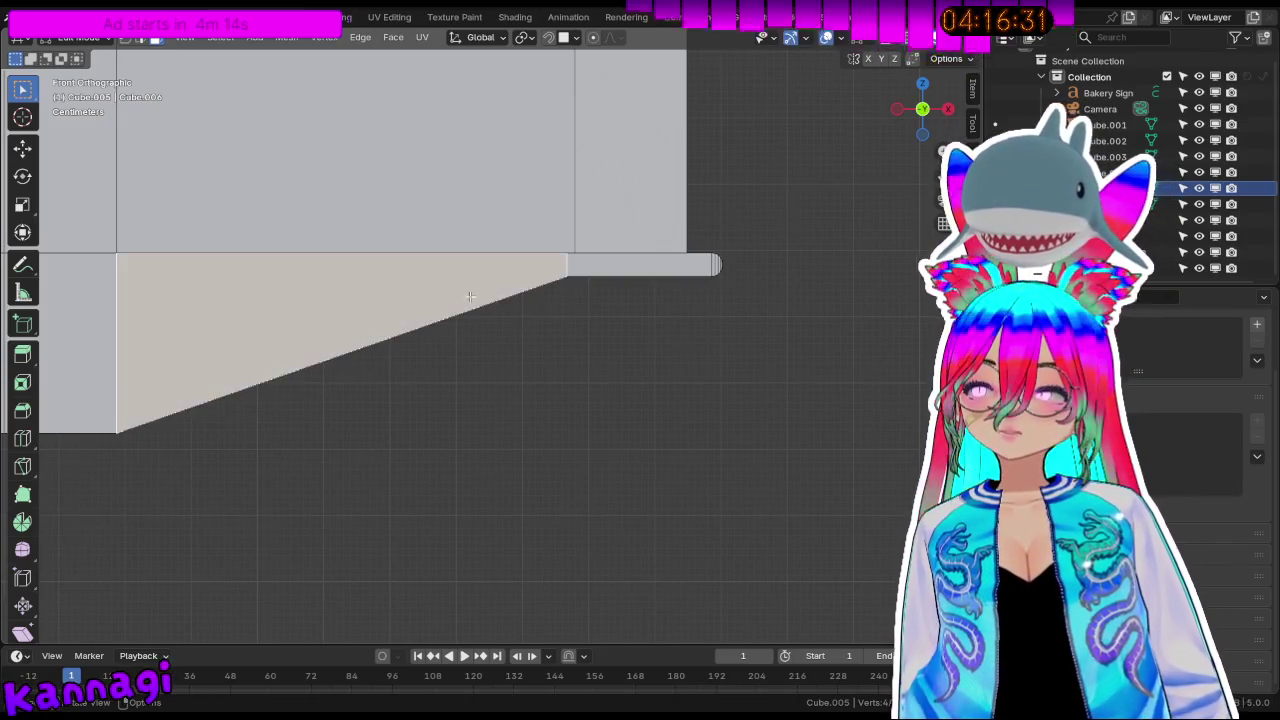
pyautogui.moveTo(437, 291); pyautogui.dragTo(814, 180, button='middle')
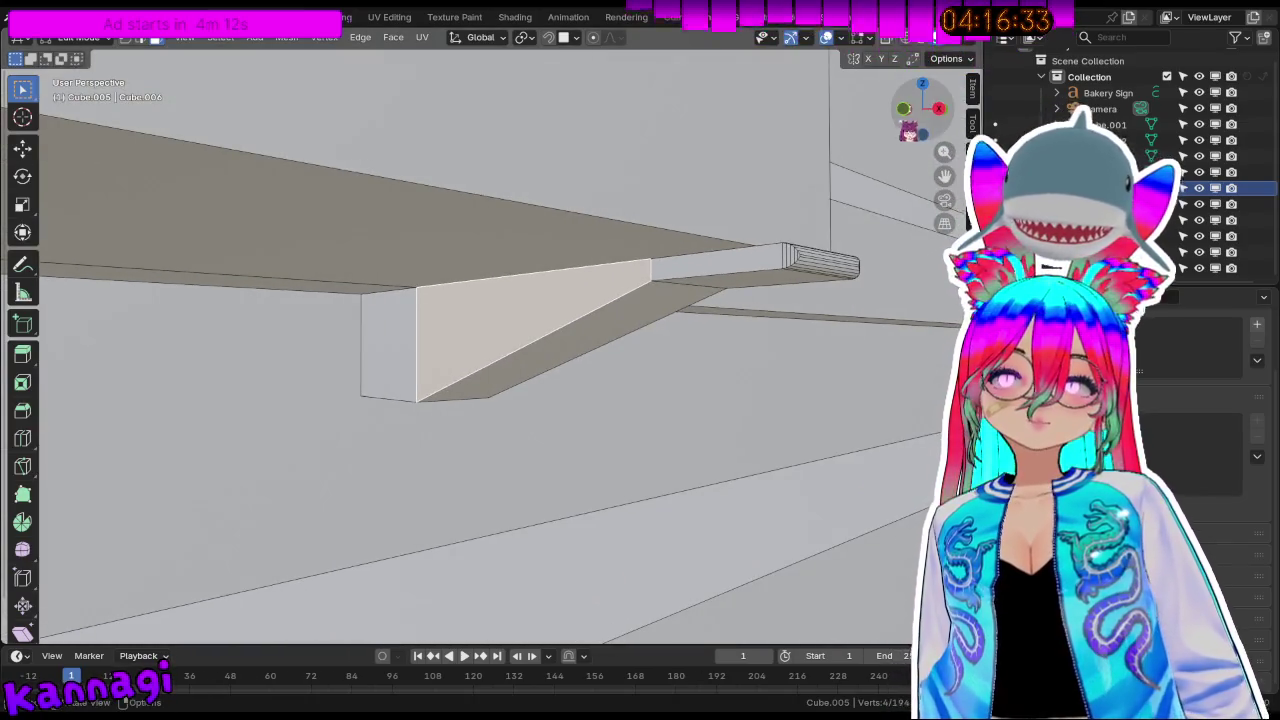
pyautogui.press('KP_5')
pyautogui.click(926, 114)
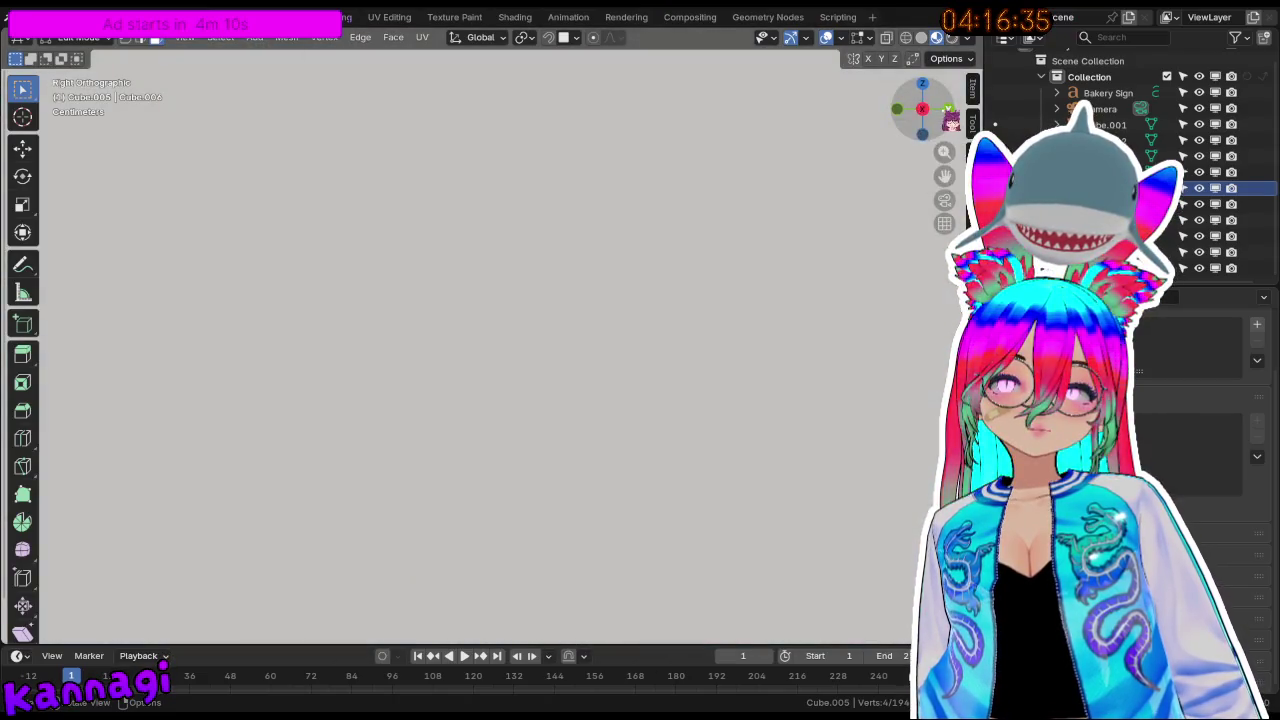
pyautogui.click(897, 108)
pyautogui.click(926, 112)
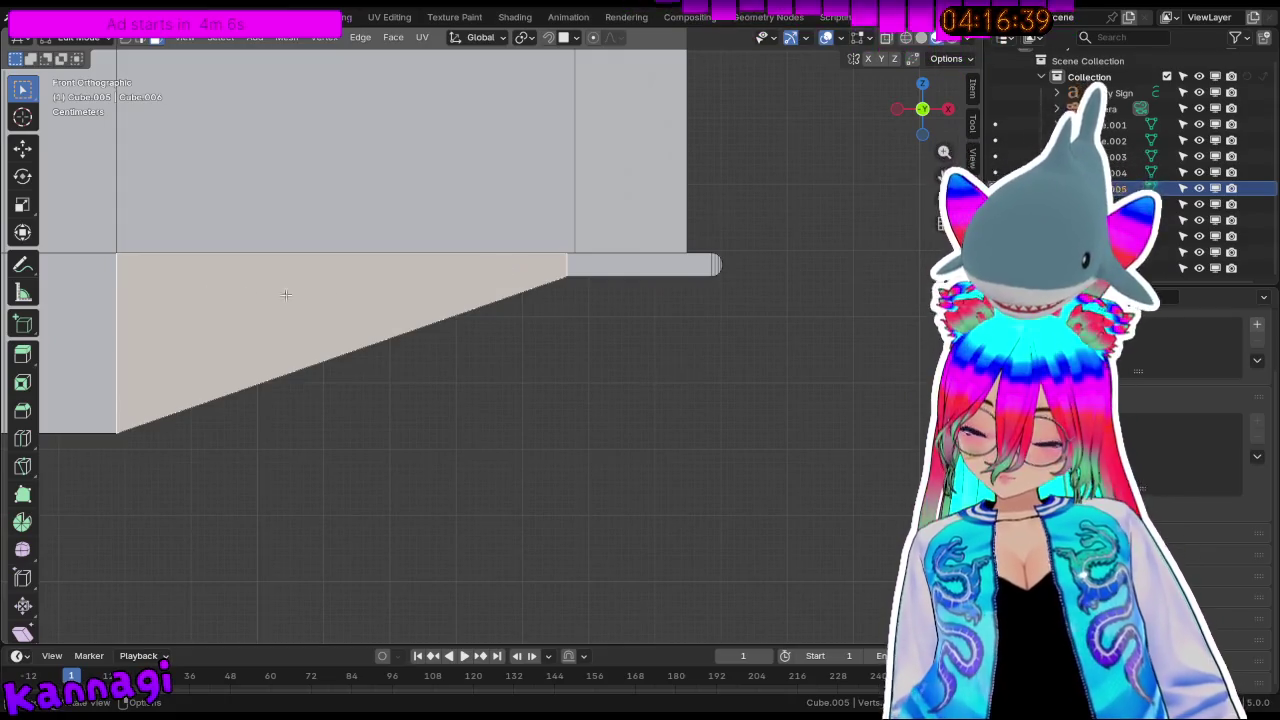
# Knife-cut a horizontal line across the bracket from its top corner.
pyautogui.press('k')
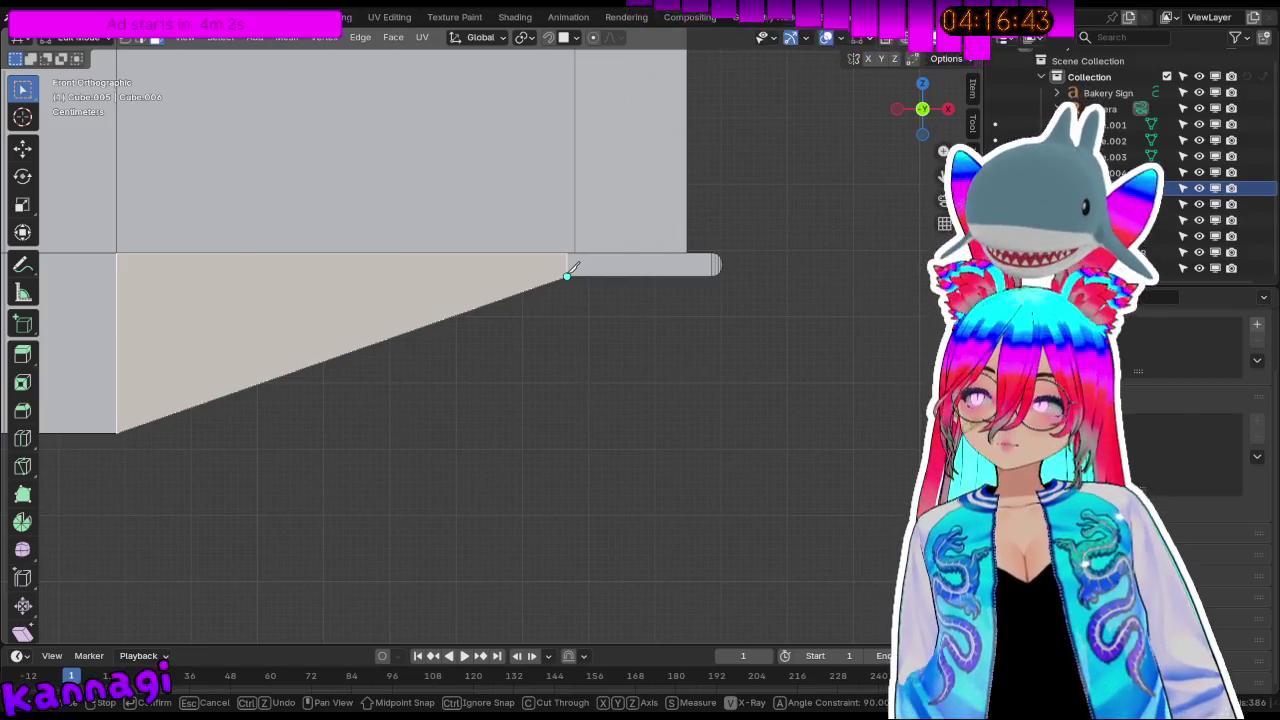
pyautogui.click(567, 274)
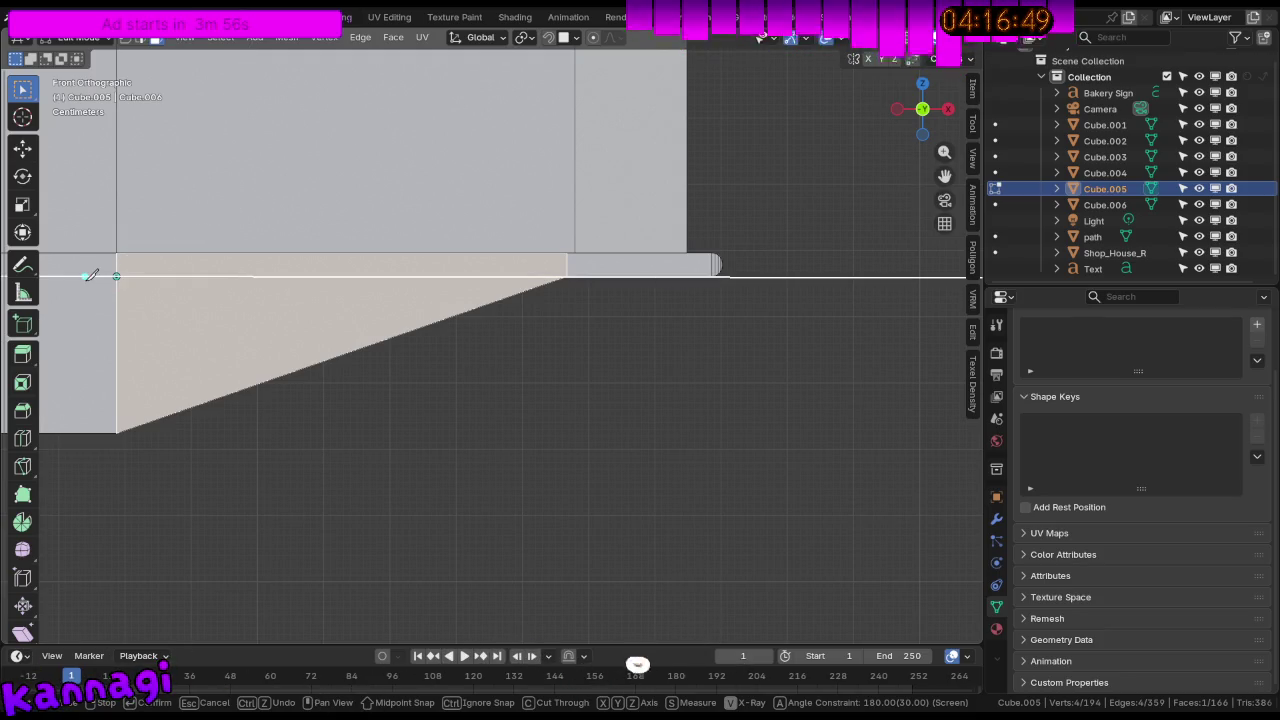
pyautogui.press('Return')
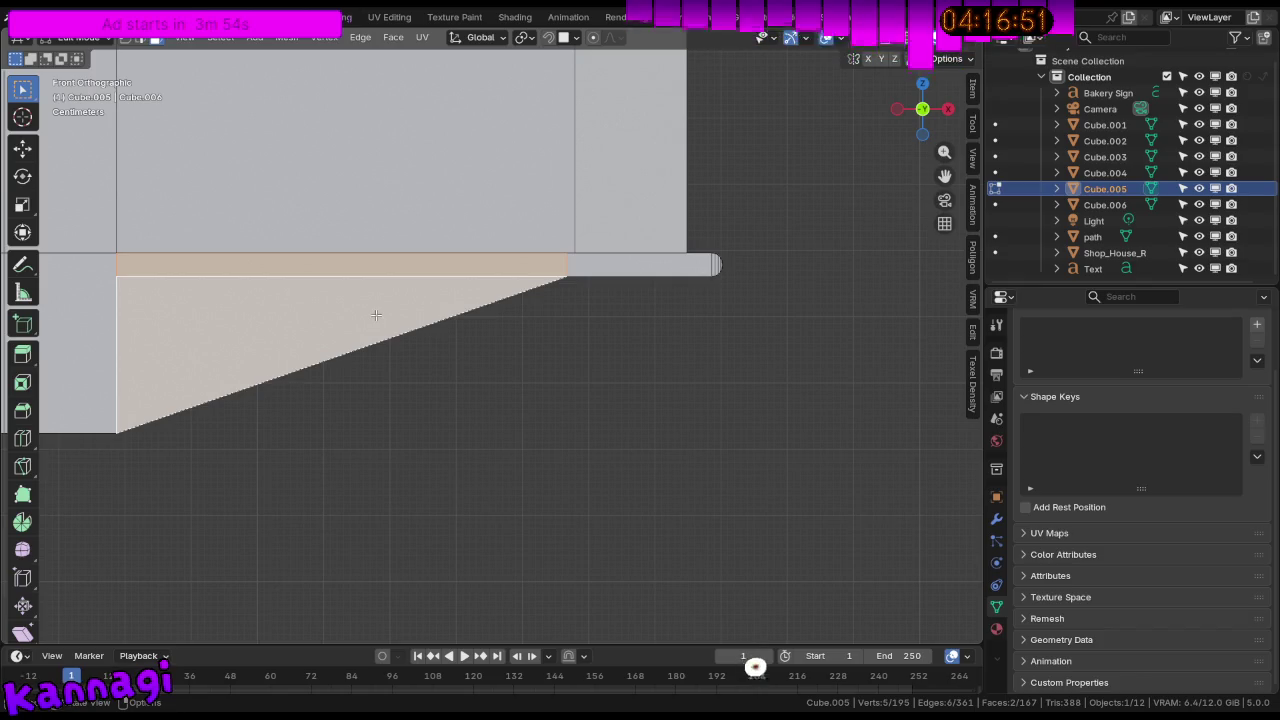
pyautogui.keyDown('shift'); pyautogui.moveTo(401, 336); pyautogui.dragTo(603, 314, button='middle'); pyautogui.keyUp('shift')
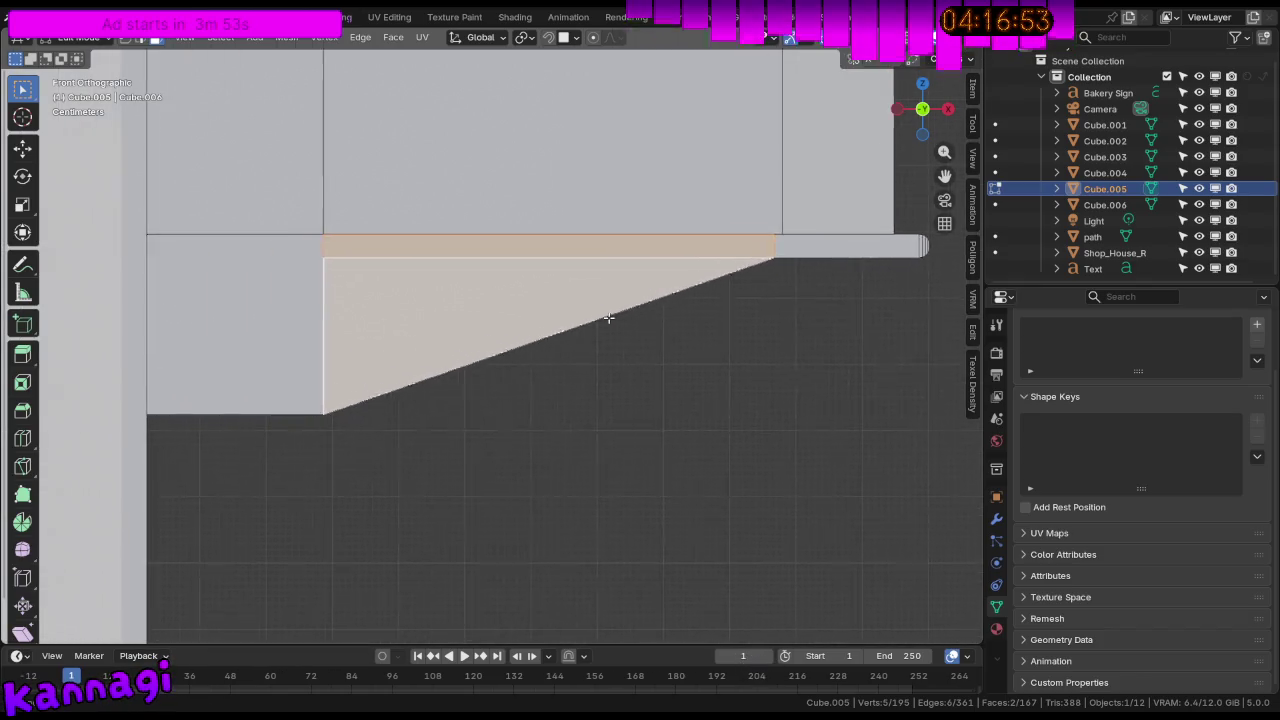
# Make a second horizontal knife cut across the strip to the left face's edge.
pyautogui.click(330, 258)
pyautogui.click(312, 258)
pyautogui.click(323, 257)
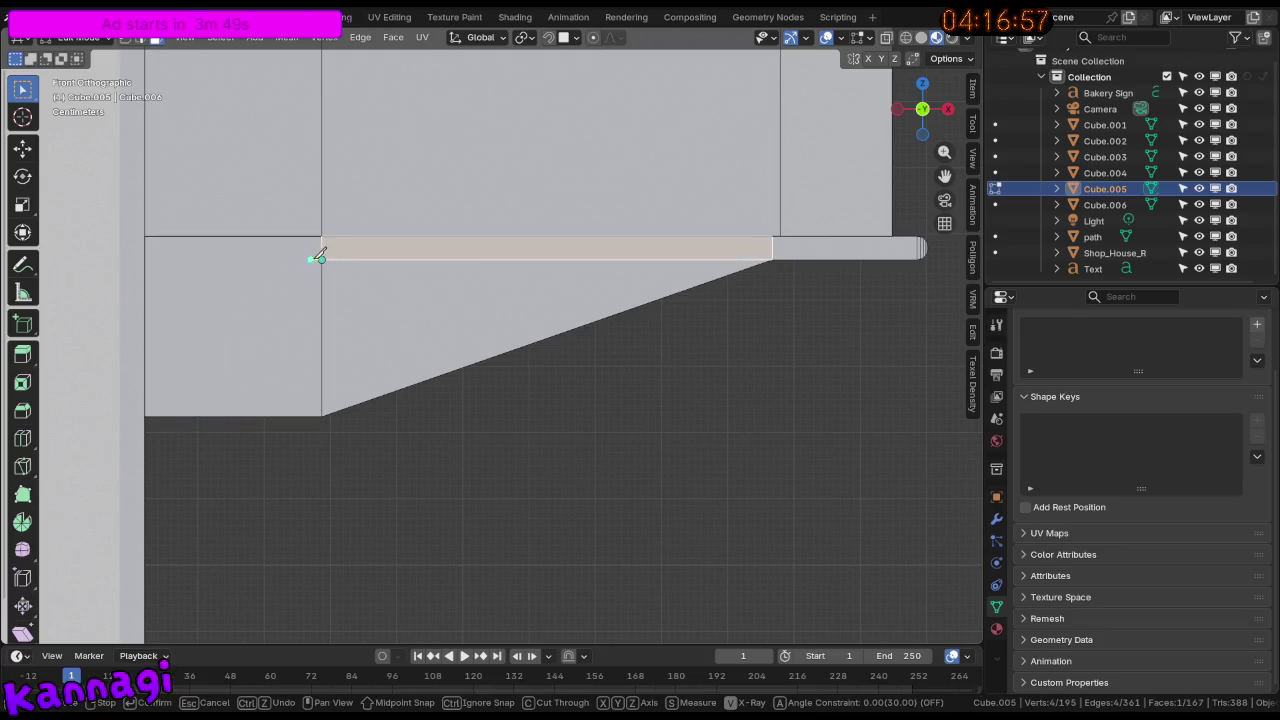
pyautogui.click(322, 257)
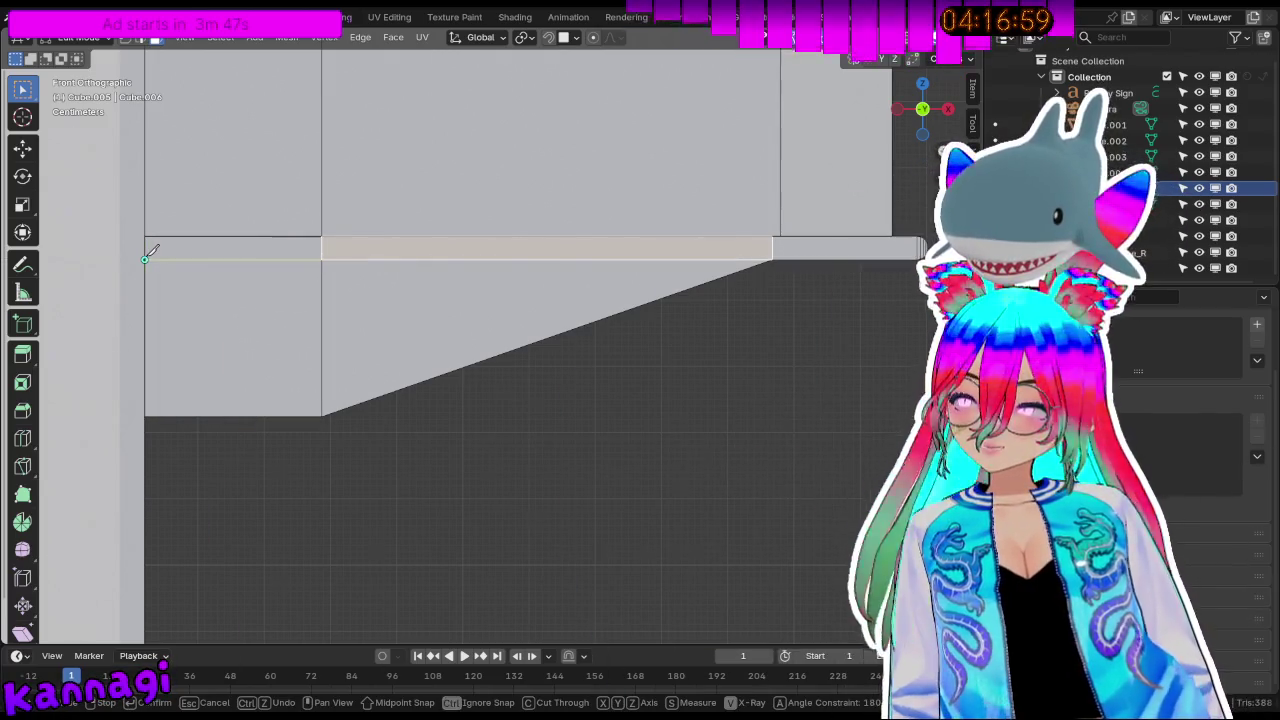
pyautogui.click(145, 258)
pyautogui.press('Return')
# Select the thin strip segments plus the sloped bracket and left square faces.
pyautogui.click(492, 253)
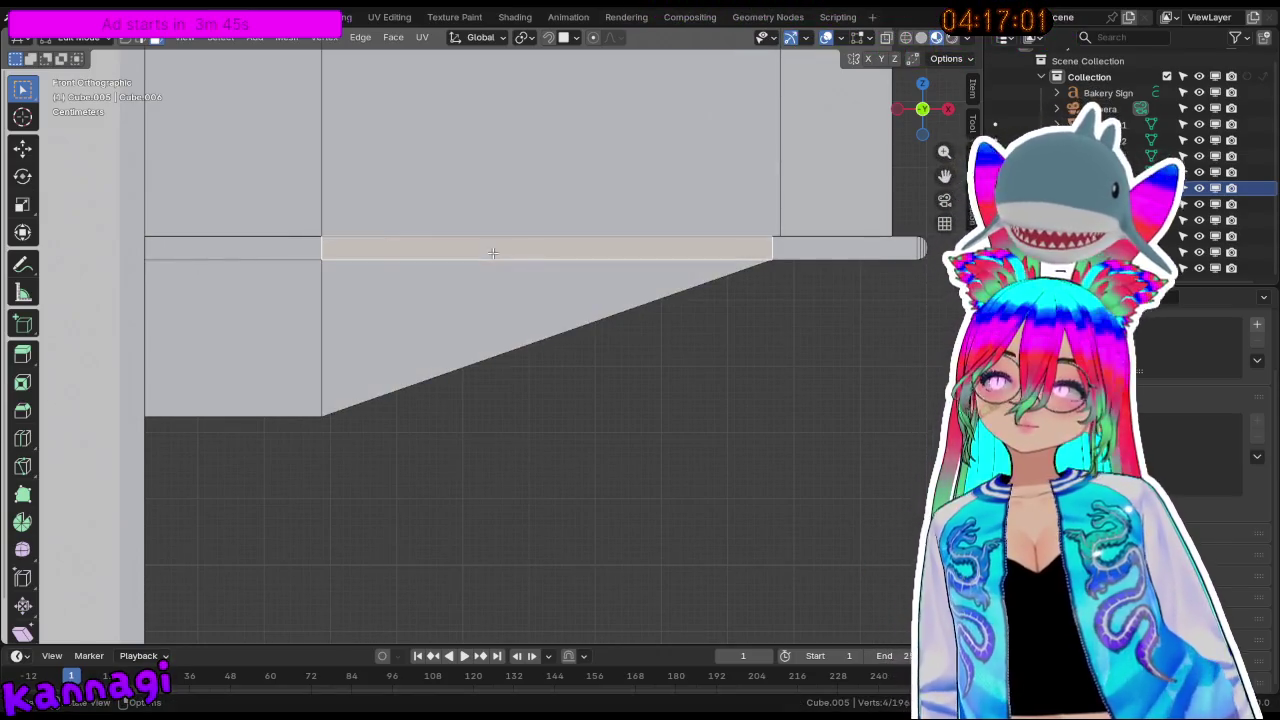
pyautogui.click(800, 249)
pyautogui.keyDown('shift'); pyautogui.click(614, 249); pyautogui.keyUp('shift')
pyautogui.keyDown('shift'); pyautogui.click(787, 249); pyautogui.keyUp('shift')
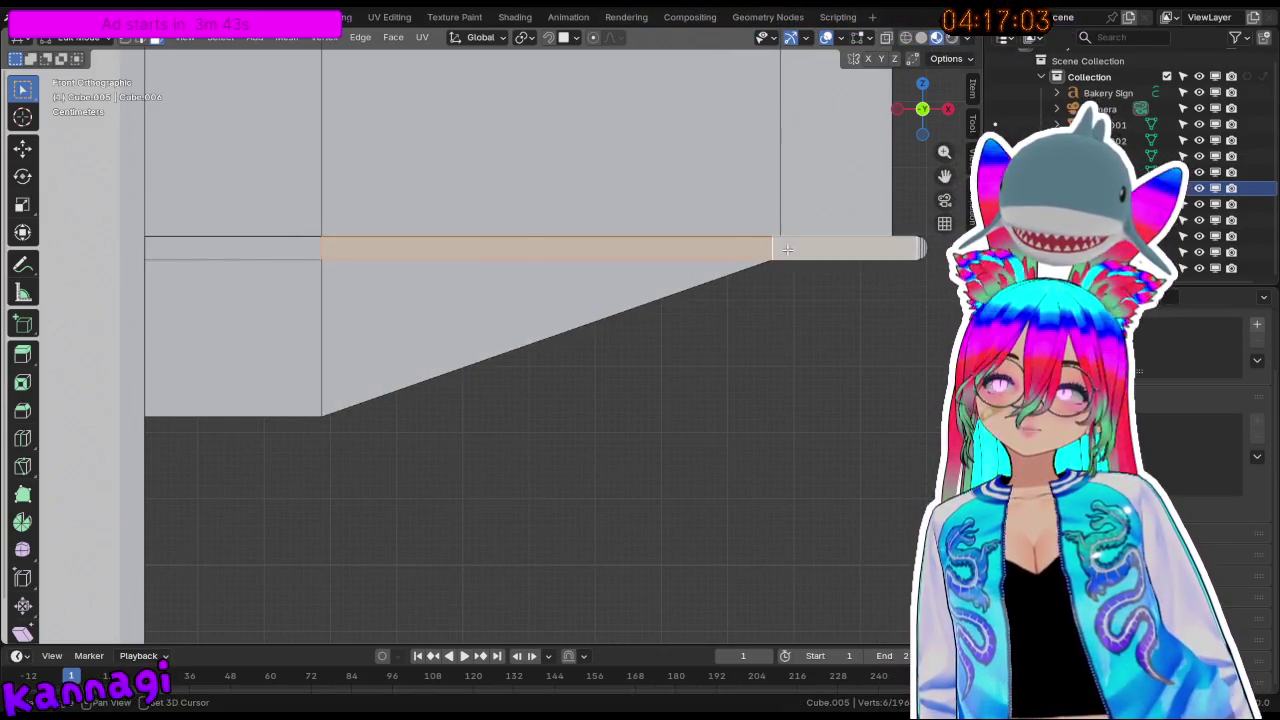
pyautogui.keyDown('shift'); pyautogui.click(455, 318); pyautogui.keyUp('shift')
pyautogui.keyDown('shift'); pyautogui.click(287, 301); pyautogui.keyUp('shift')
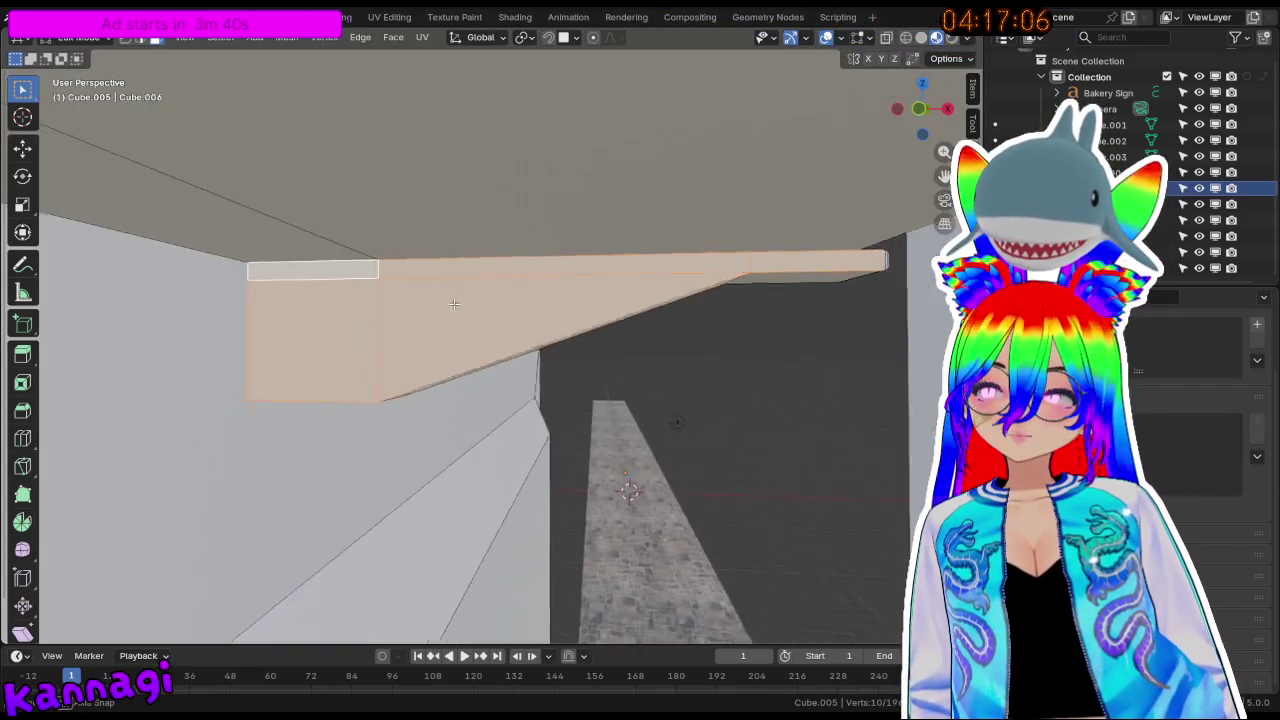
pyautogui.moveTo(286, 244)
pyautogui.mouseDown(button='middle')
pyautogui.moveTo(269, 379)
pyautogui.moveTo(540, 374)
pyautogui.mouseUp(button='middle')
# Move the selected strip faces along the Y axis, twice, toward the ledge's edge.
pyautogui.press('g')
pyautogui.press('y')
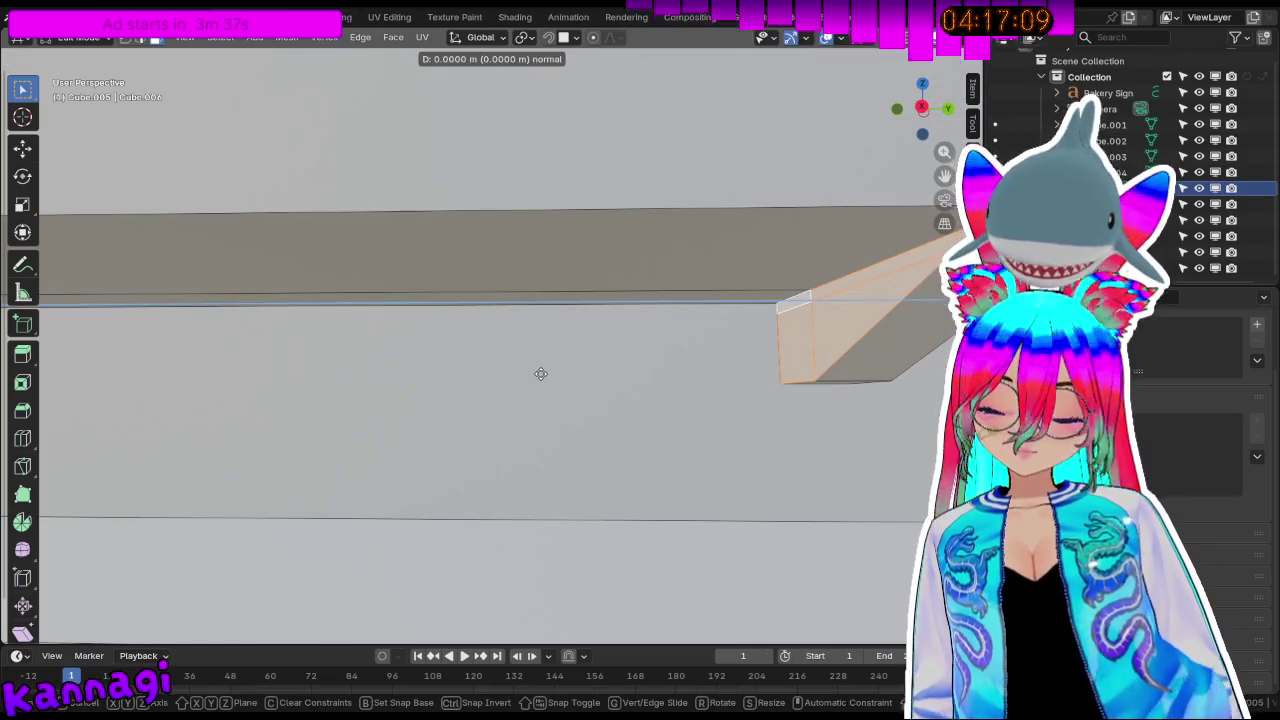
pyautogui.click(175, 360)
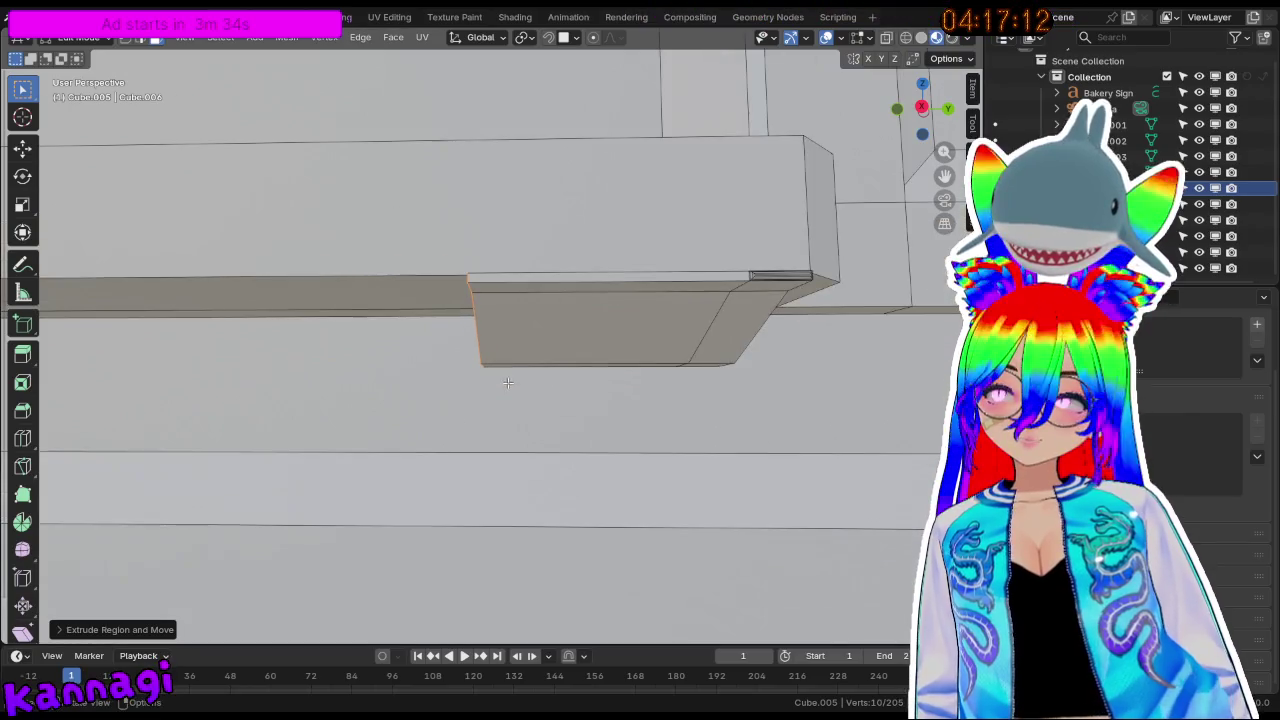
pyautogui.moveTo(431, 416); pyautogui.dragTo(568, 400, button='middle')
pyautogui.press('g')
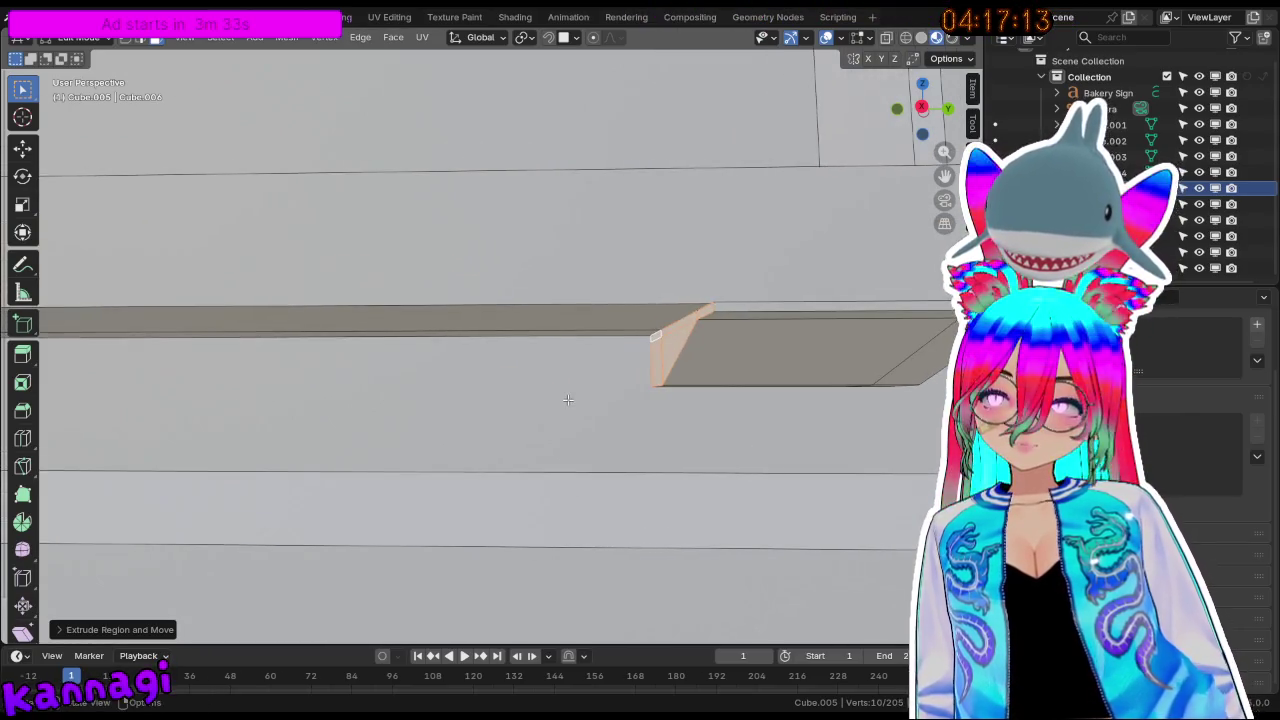
pyautogui.press('y')
pyautogui.click(187, 408)
pyautogui.moveTo(187, 408); pyautogui.dragTo(745, 398, button='middle')
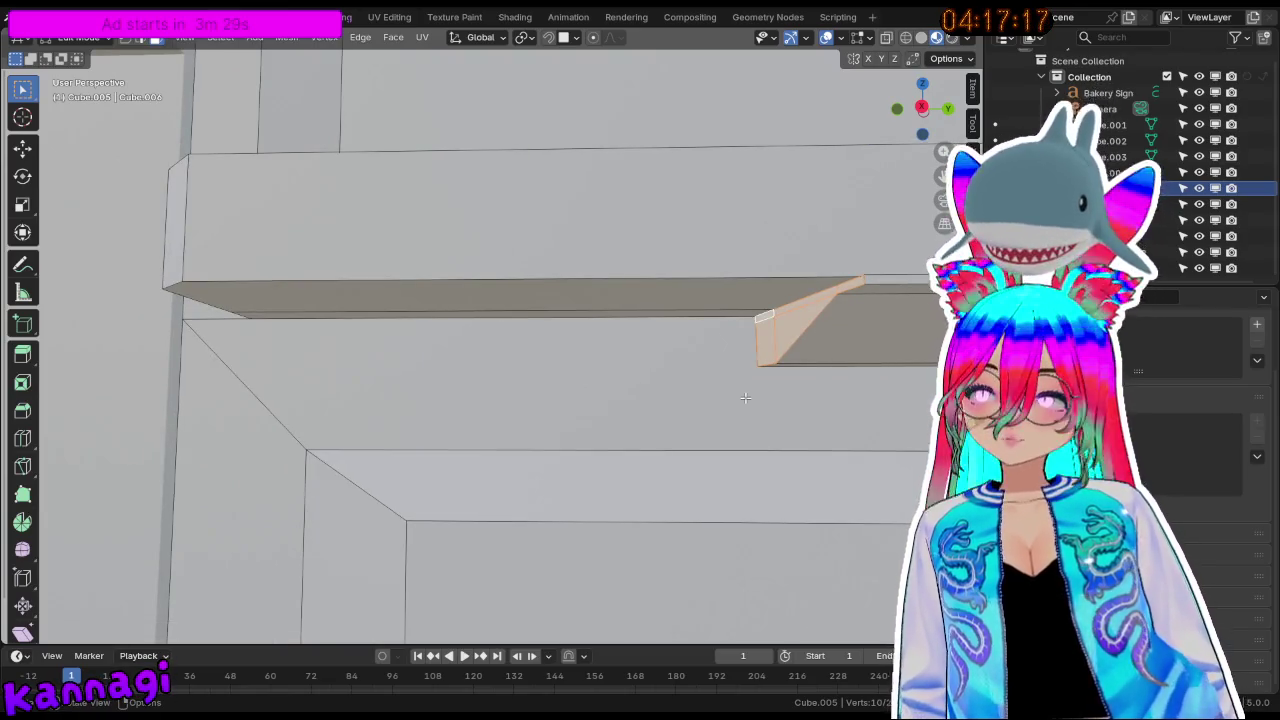
# Reposition the selected face along Y, cancelling one attempt before confirming.
pyautogui.click(744, 398)
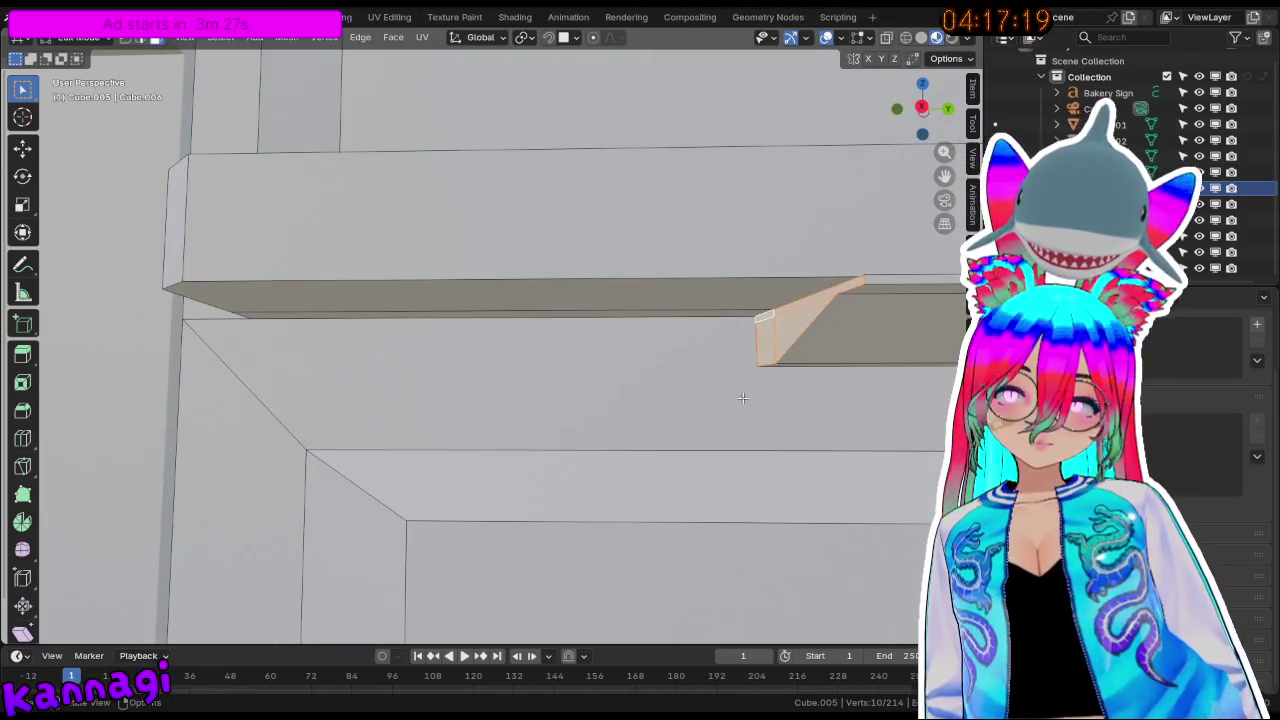
pyautogui.press('g')
pyautogui.press('y')
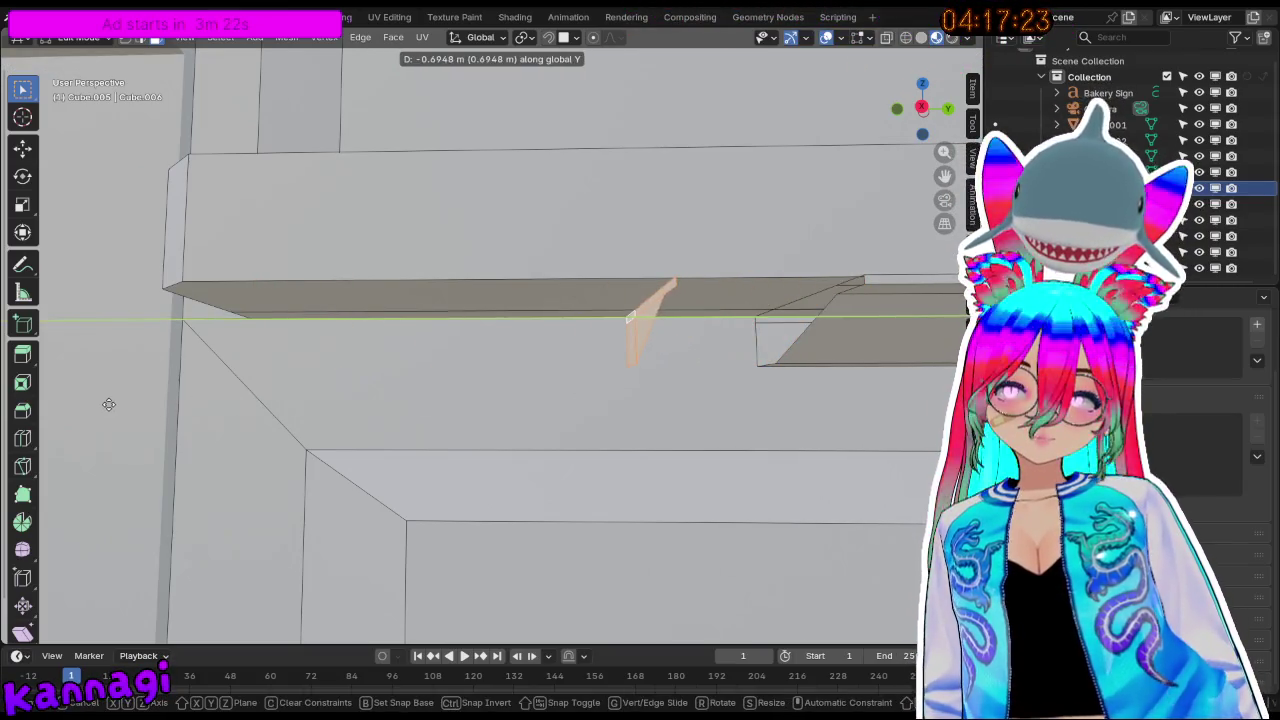
pyautogui.press('Escape')
pyautogui.press('g')
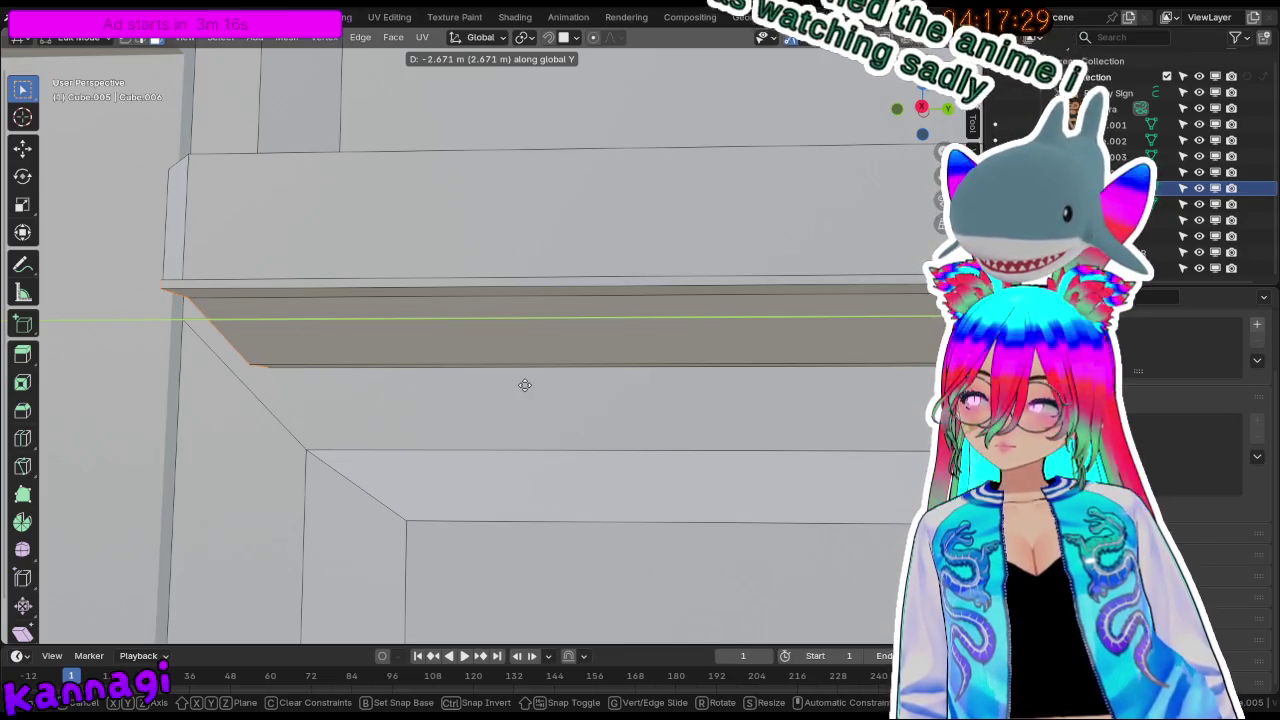
pyautogui.click(549, 380)
pyautogui.moveTo(230, 330)
pyautogui.keyDown('shift'); pyautogui.mouseDown(button='middle')
pyautogui.moveTo(529, 325)
pyautogui.moveTo(654, 248)
pyautogui.mouseUp(button='middle'); pyautogui.keyUp('shift')
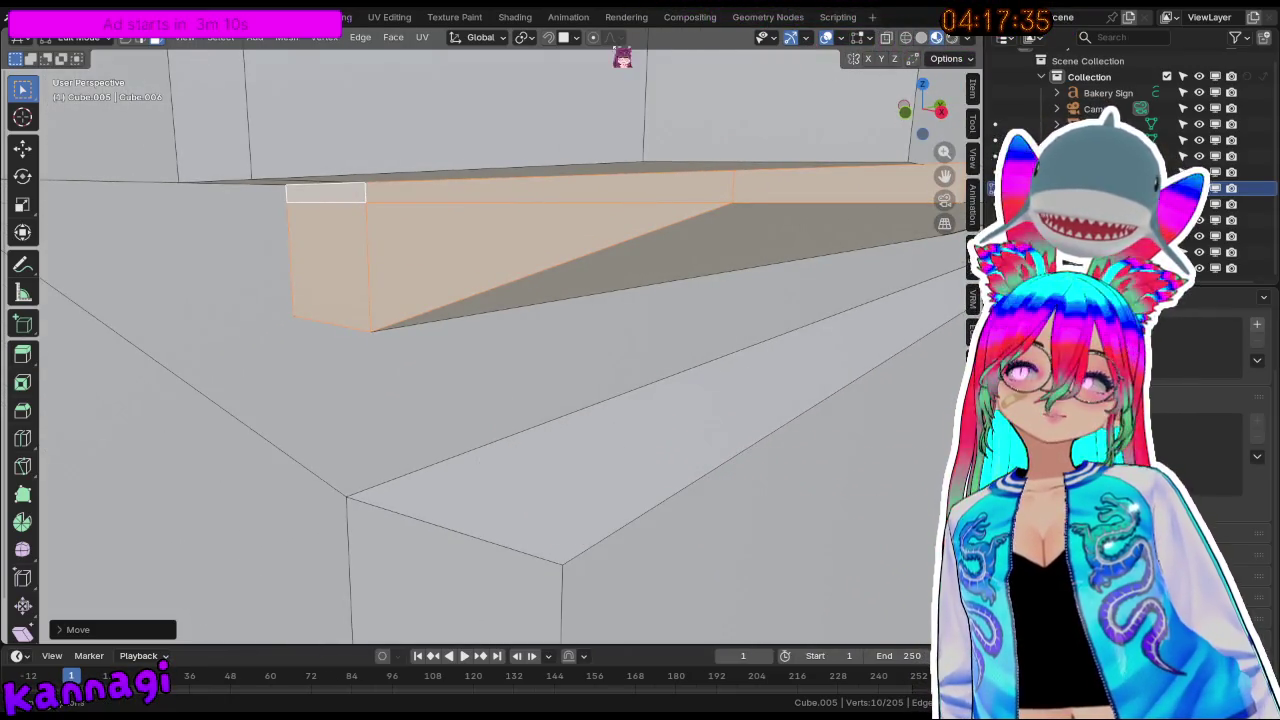
# Check the snapping settings and try another Y move of the strip, then cancel it.
pyautogui.click(576, 40)
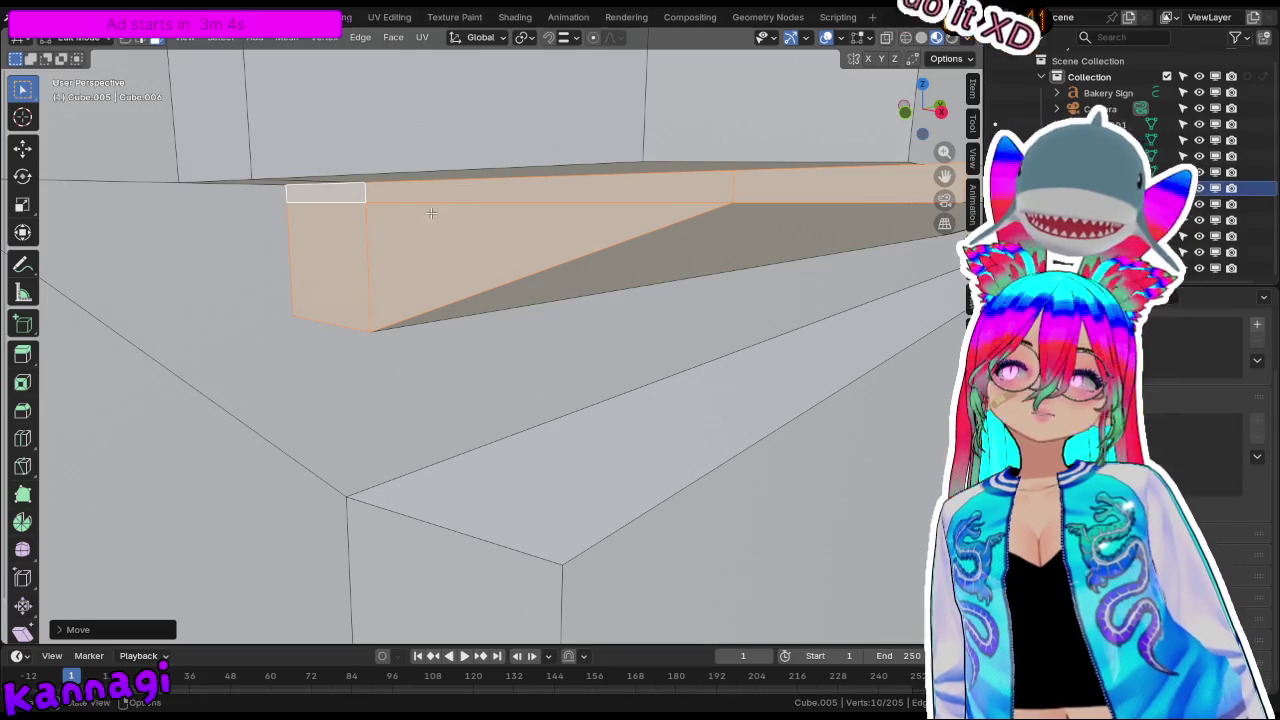
pyautogui.moveTo(431, 213); pyautogui.dragTo(490, 193, button='middle')
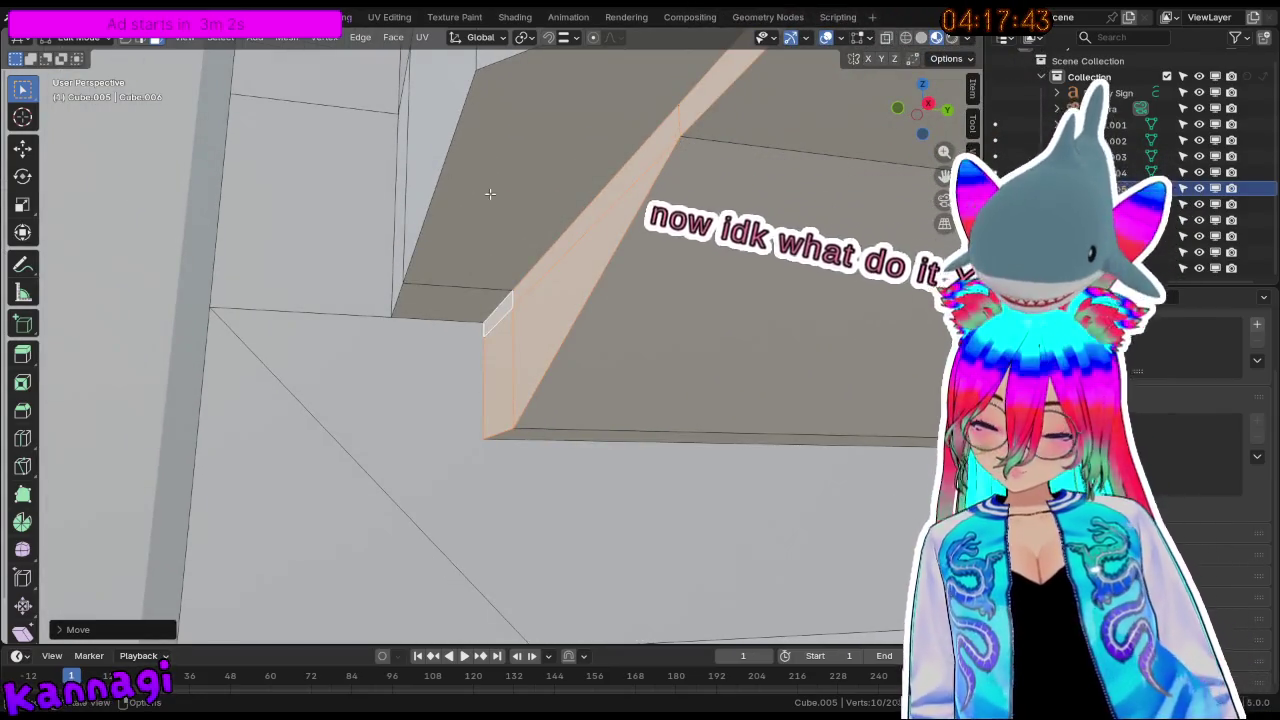
pyautogui.press('g')
pyautogui.press('y')
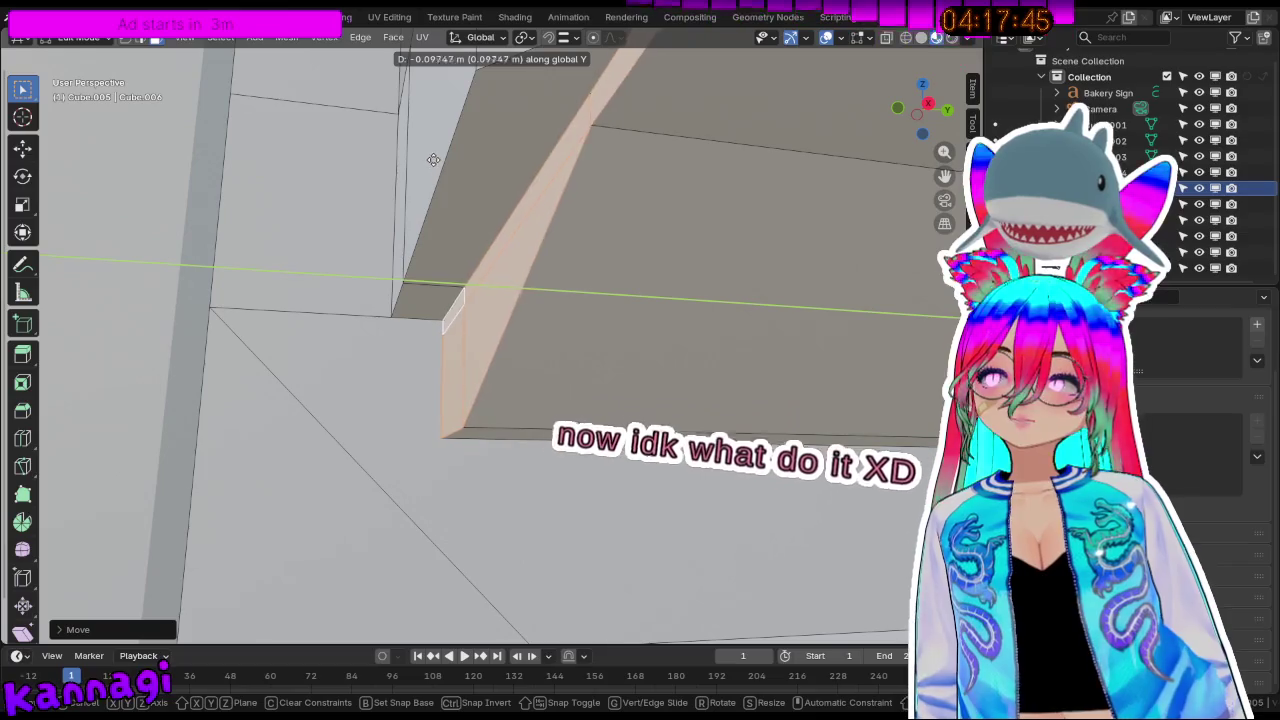
pyautogui.press('Escape')
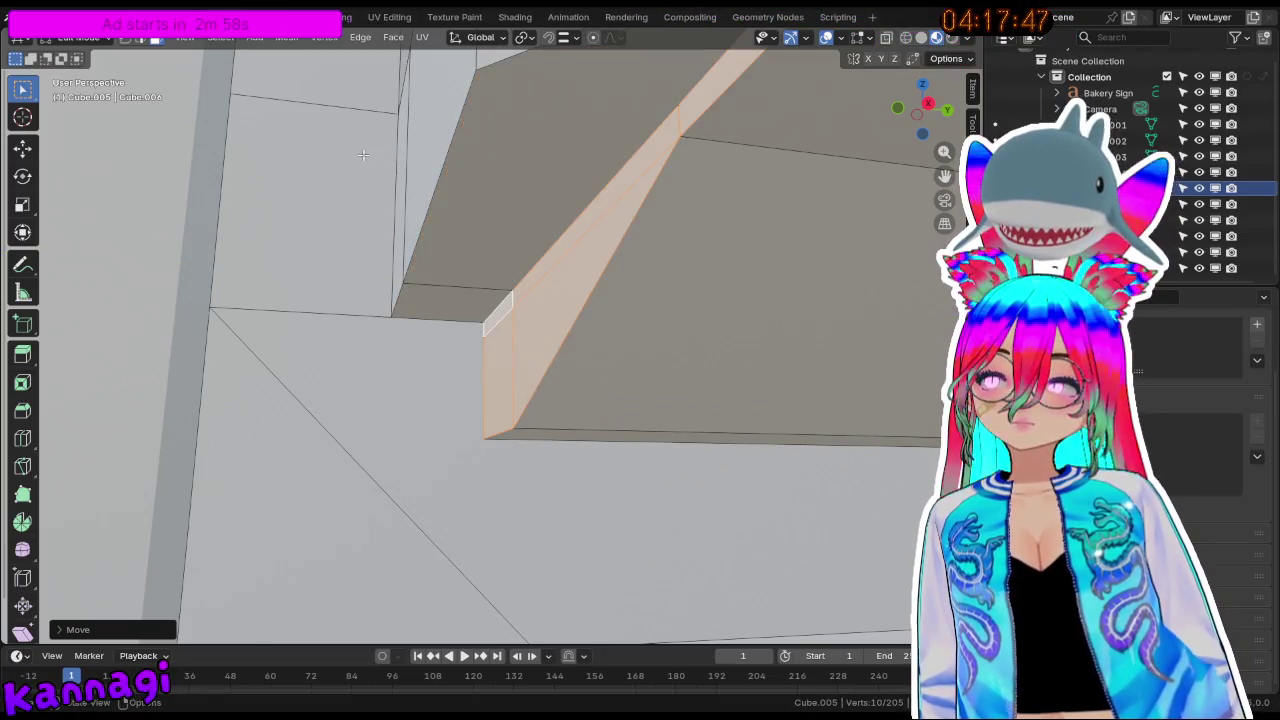
pyautogui.moveTo(533, 107); pyautogui.dragTo(594, 201, button='middle')
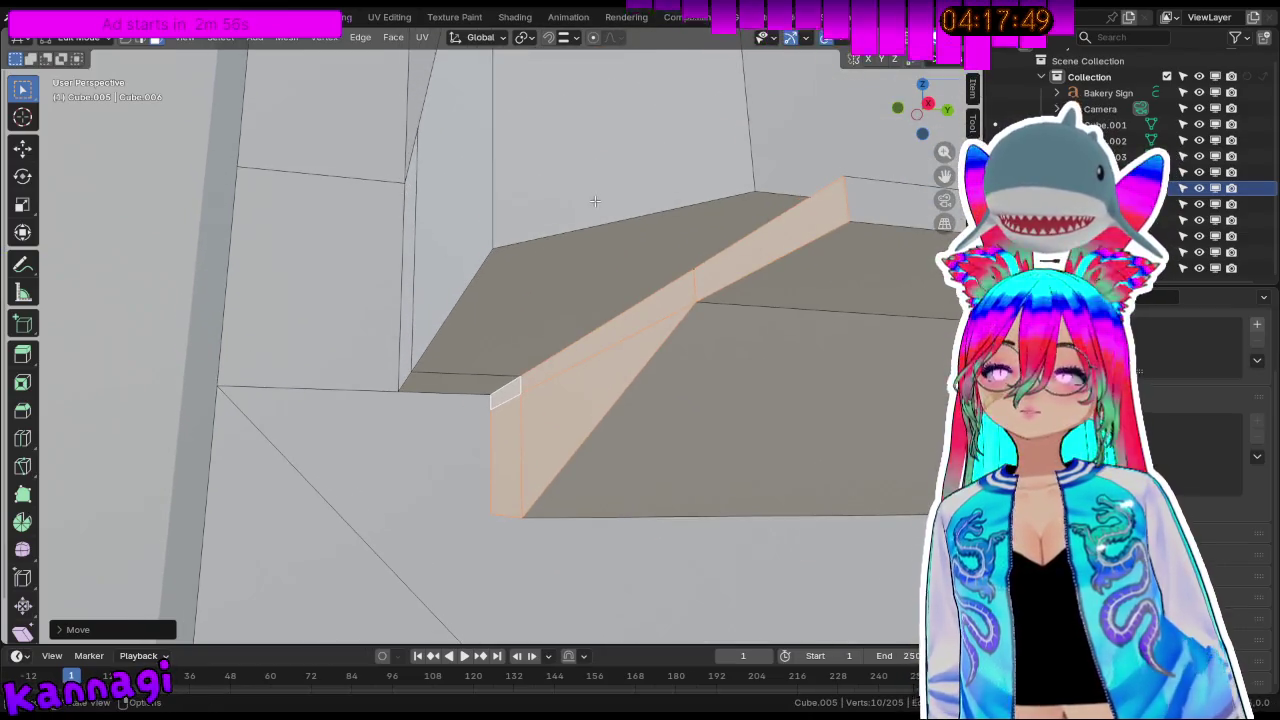
# Move the strip of faces along Y onto the ledge's outer edge.
pyautogui.press('2')
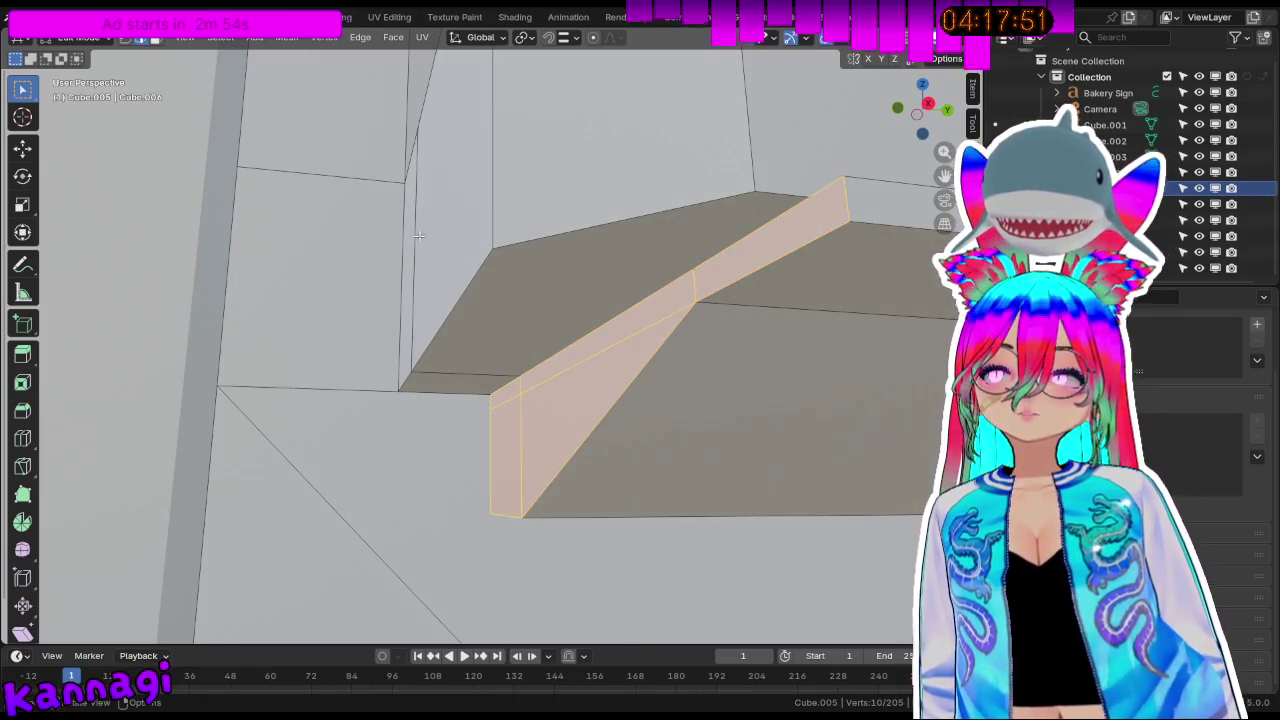
pyautogui.press('g')
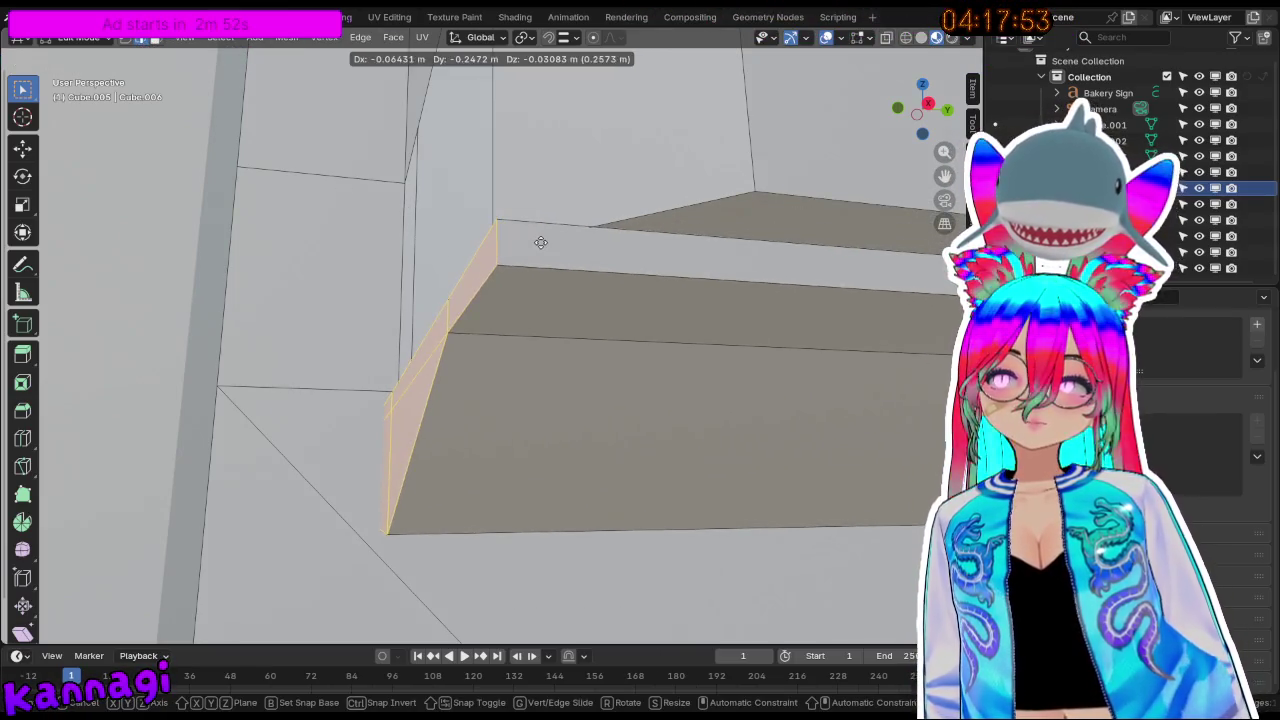
pyautogui.press('y')
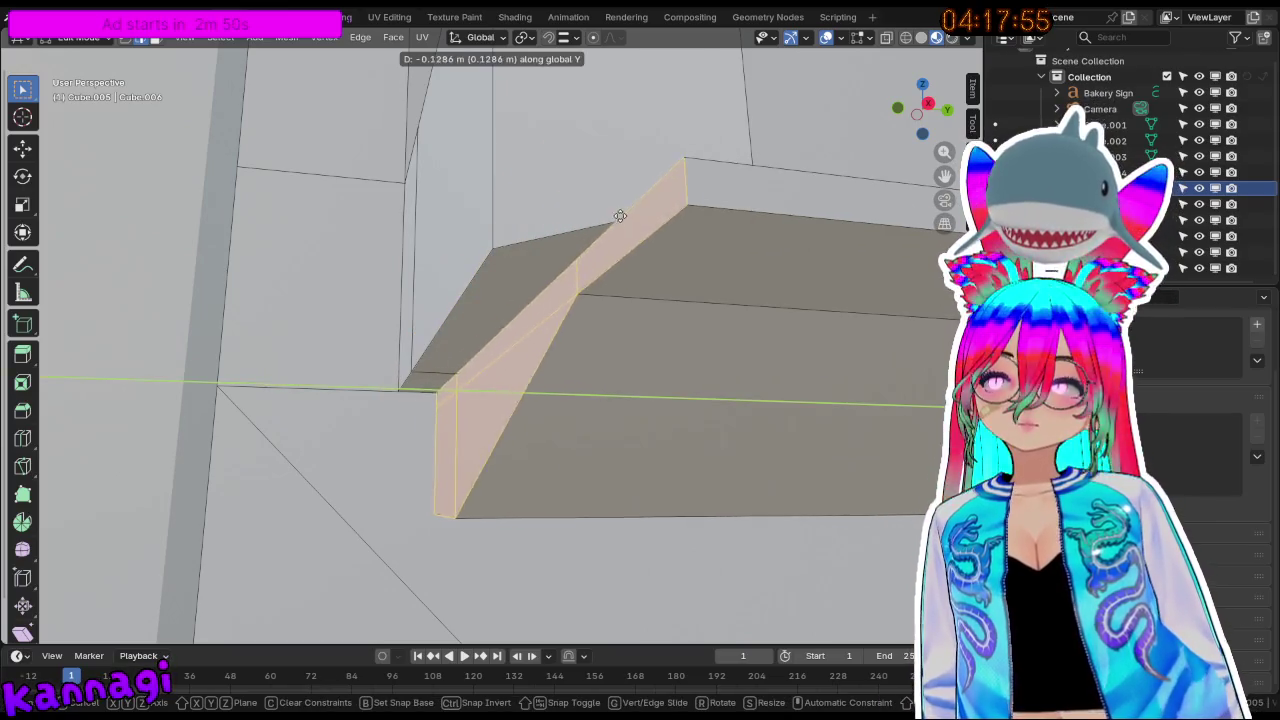
pyautogui.click(585, 242)
pyautogui.moveTo(560, 251)
pyautogui.mouseDown(button='middle')
pyautogui.moveTo(718, 283)
pyautogui.moveTo(657, 240)
pyautogui.moveTo(606, 266)
pyautogui.moveTo(839, 130)
pyautogui.mouseUp(button='middle')
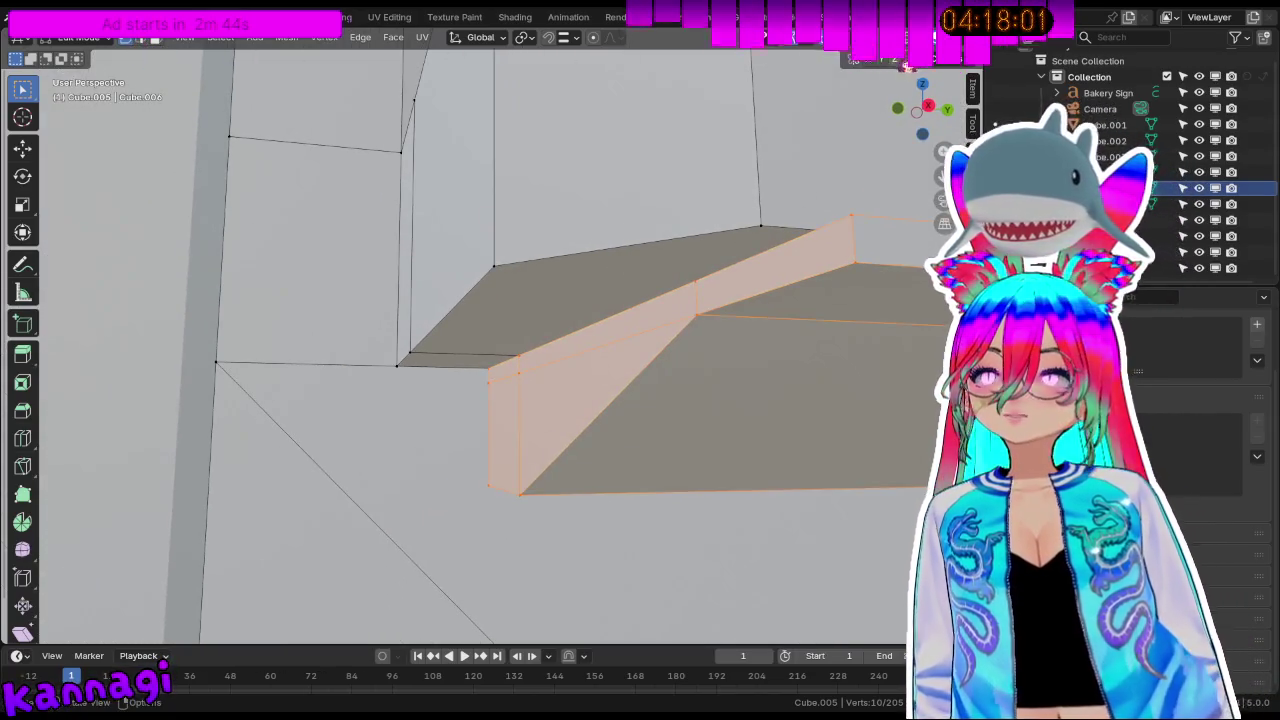
# Review the Snapping and Proportional Editing falloff options.
pyautogui.click(578, 38)
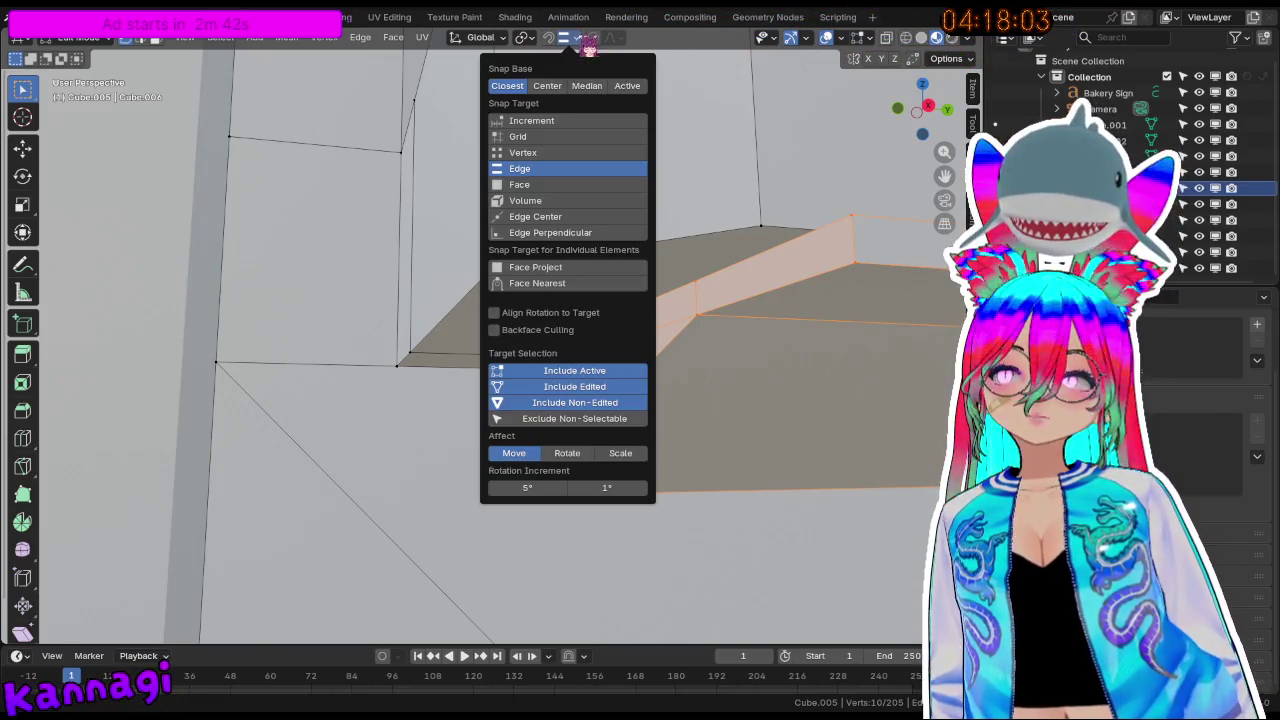
pyautogui.click(612, 42)
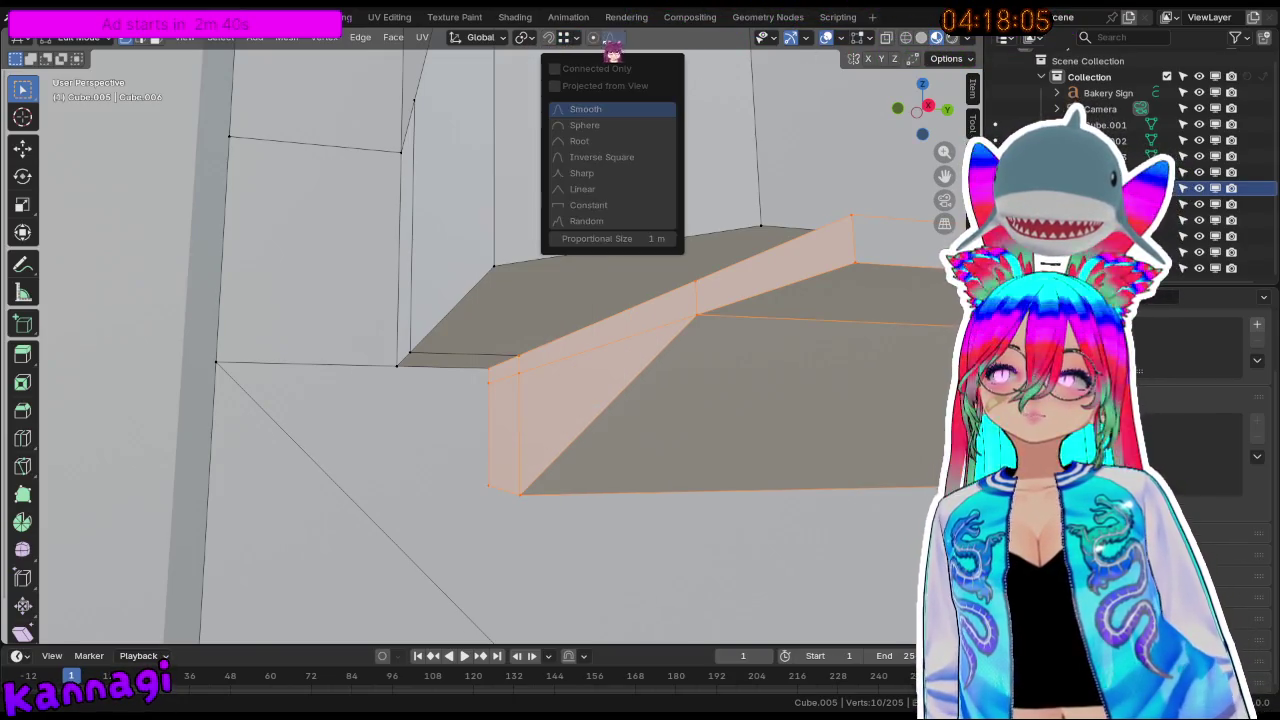
pyautogui.click(563, 37)
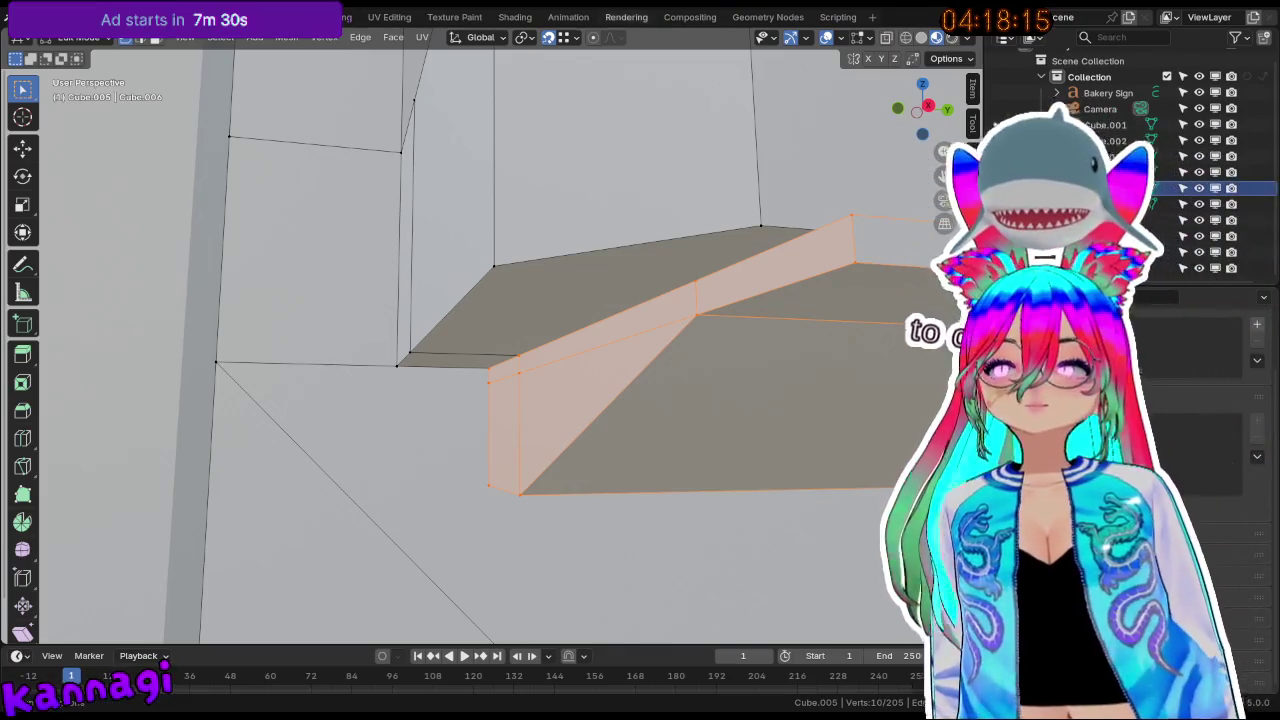
pyautogui.moveTo(630, 212); pyautogui.dragTo(659, 212, button='middle')
# Shift the strip along Y toward the upper-right corner and adjust the ledge geometry.
pyautogui.press('g')
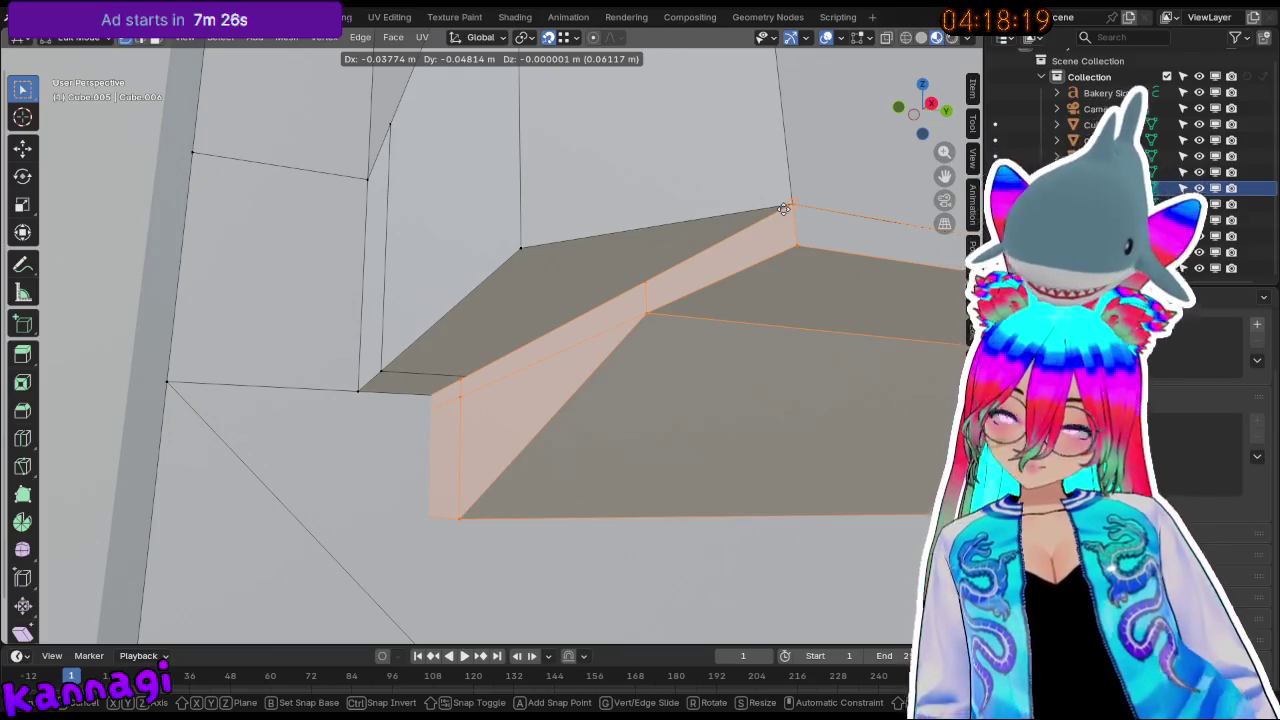
pyautogui.press('y')
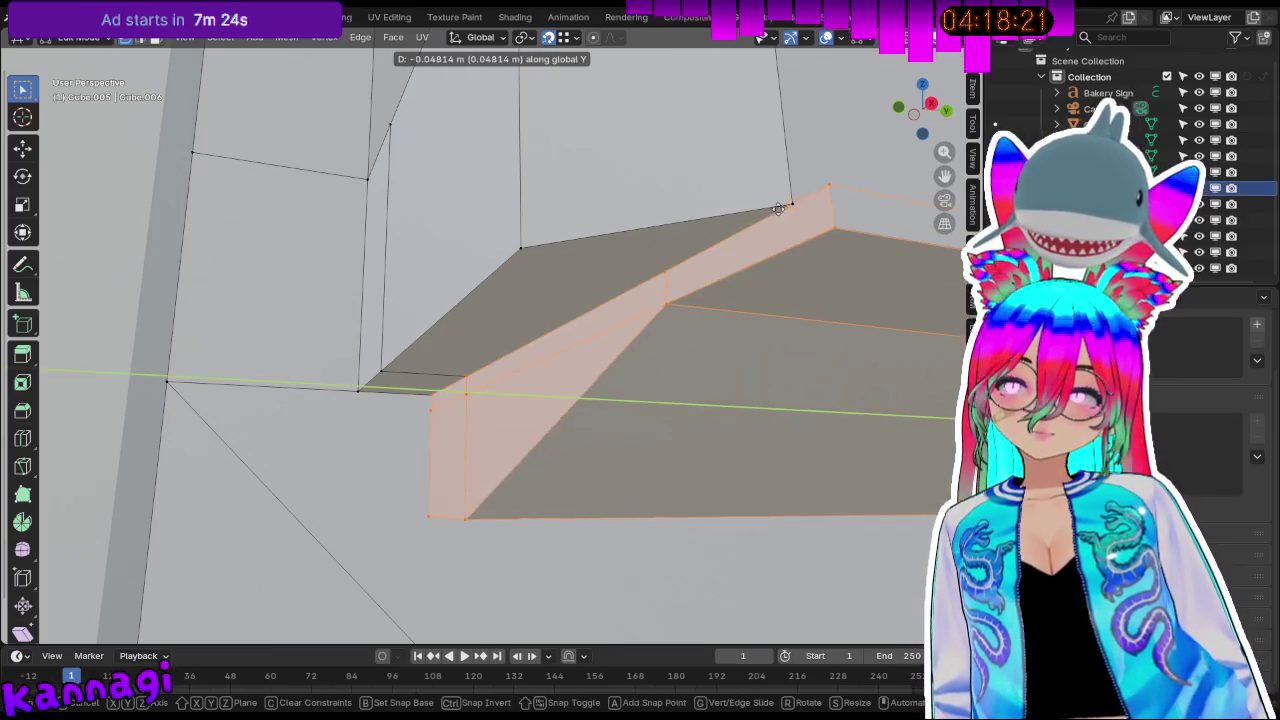
pyautogui.click(785, 206)
pyautogui.moveTo(785, 206)
pyautogui.mouseDown(button='middle')
pyautogui.moveTo(609, 295)
pyautogui.moveTo(817, 337)
pyautogui.moveTo(886, 274)
pyautogui.moveTo(717, 392)
pyautogui.moveTo(563, 315)
pyautogui.moveTo(579, 396)
pyautogui.moveTo(647, 350)
pyautogui.moveTo(469, 234)
pyautogui.moveTo(413, 312)
pyautogui.moveTo(416, 383)
pyautogui.mouseUp(button='middle')
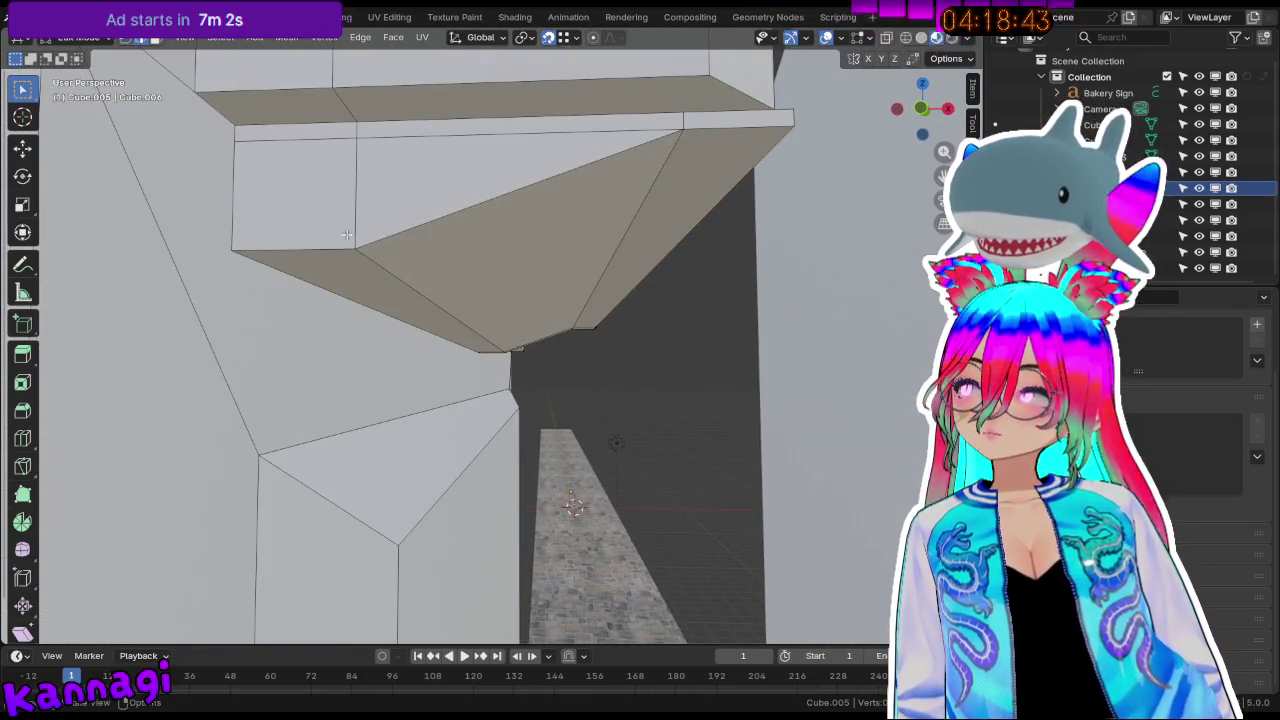
pyautogui.moveTo(401, 270); pyautogui.dragTo(380, 302, button='middle')
pyautogui.press('g')
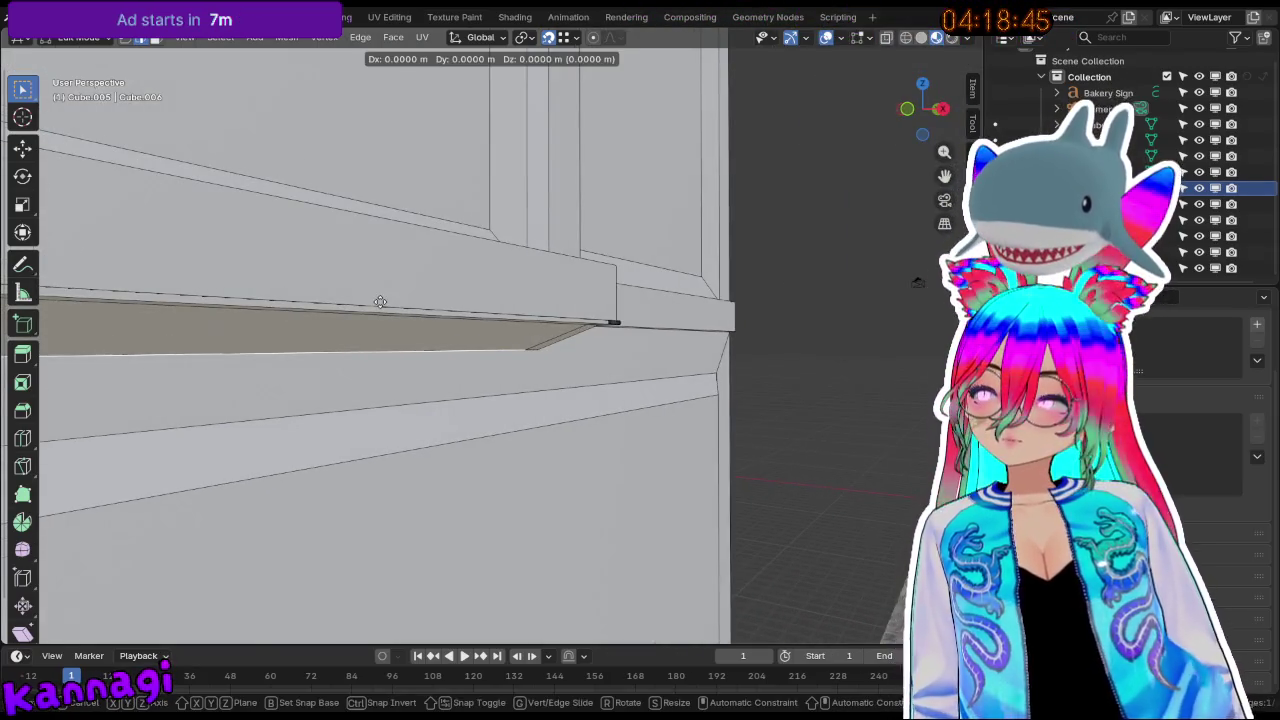
pyautogui.click(380, 302)
pyautogui.moveTo(380, 302)
pyautogui.mouseDown(button='middle')
pyautogui.moveTo(548, 354)
pyautogui.moveTo(680, 336)
pyautogui.mouseUp(button='middle')
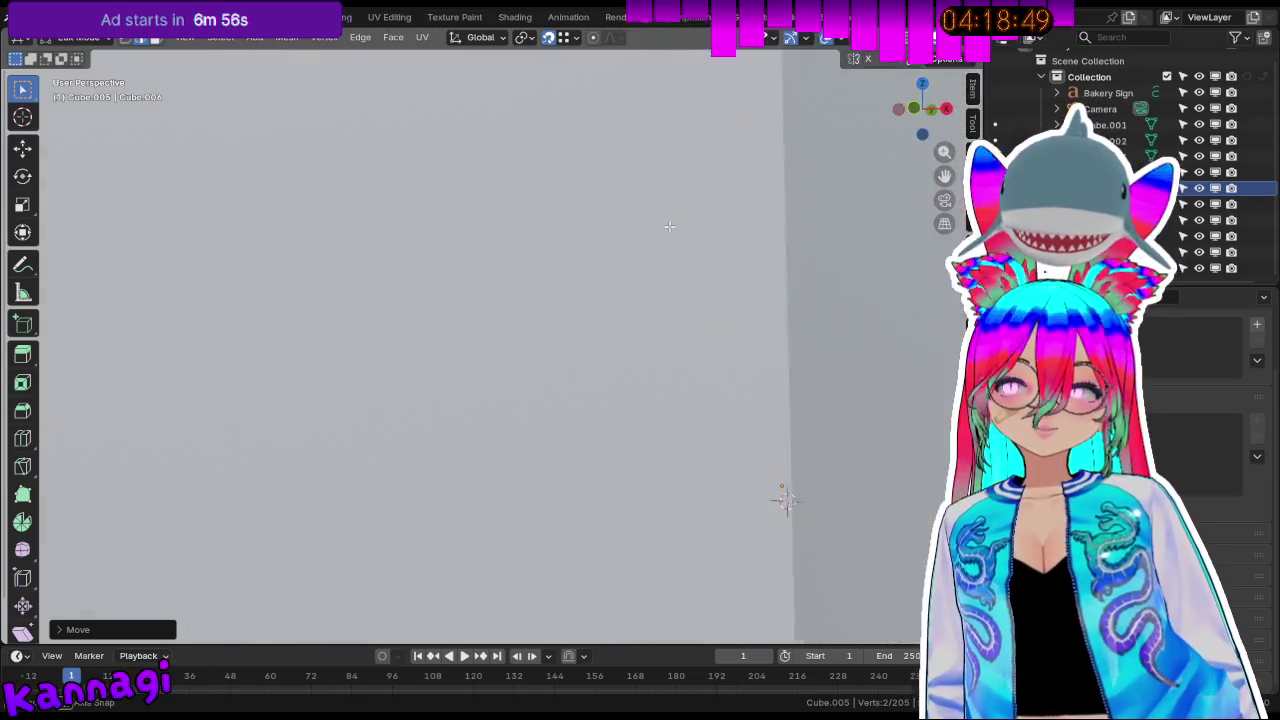
# Lower the edge along the Z axis to line up with the ledge.
pyautogui.keyDown('shift'); pyautogui.moveTo(719, 225); pyautogui.dragTo(733, 245, button='middle'); pyautogui.keyUp('shift')
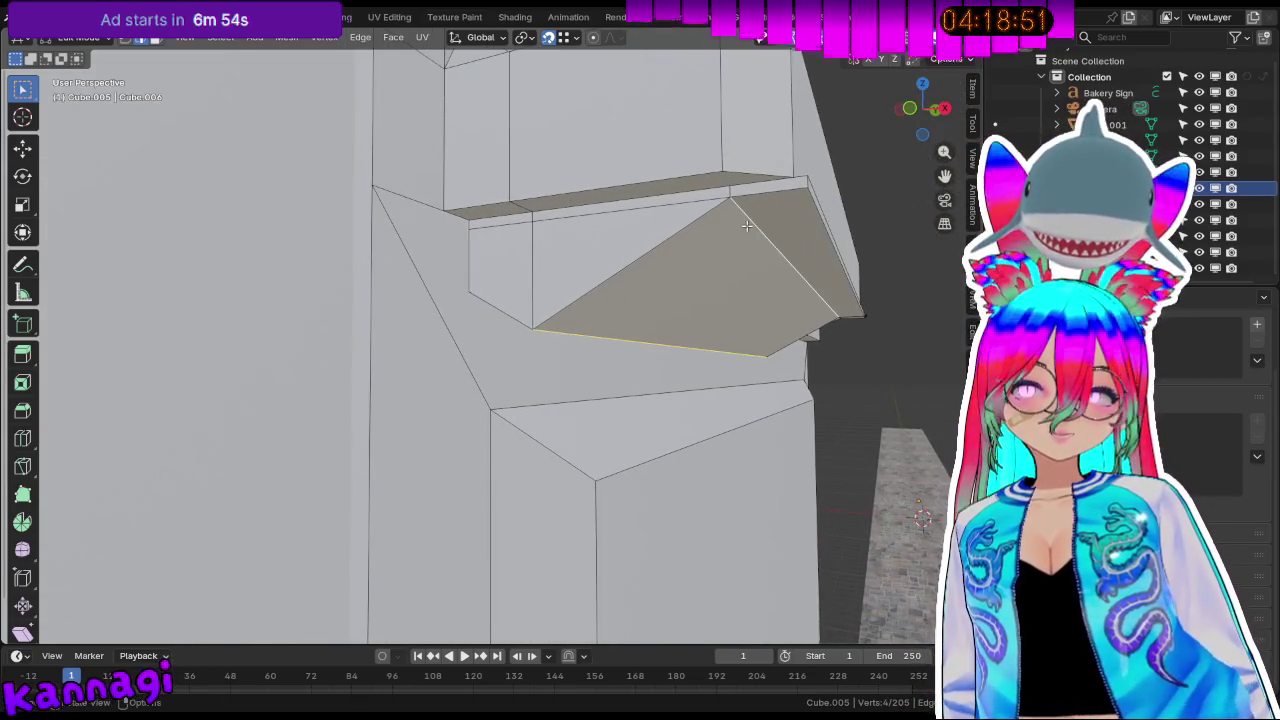
pyautogui.press('g')
pyautogui.press('z')
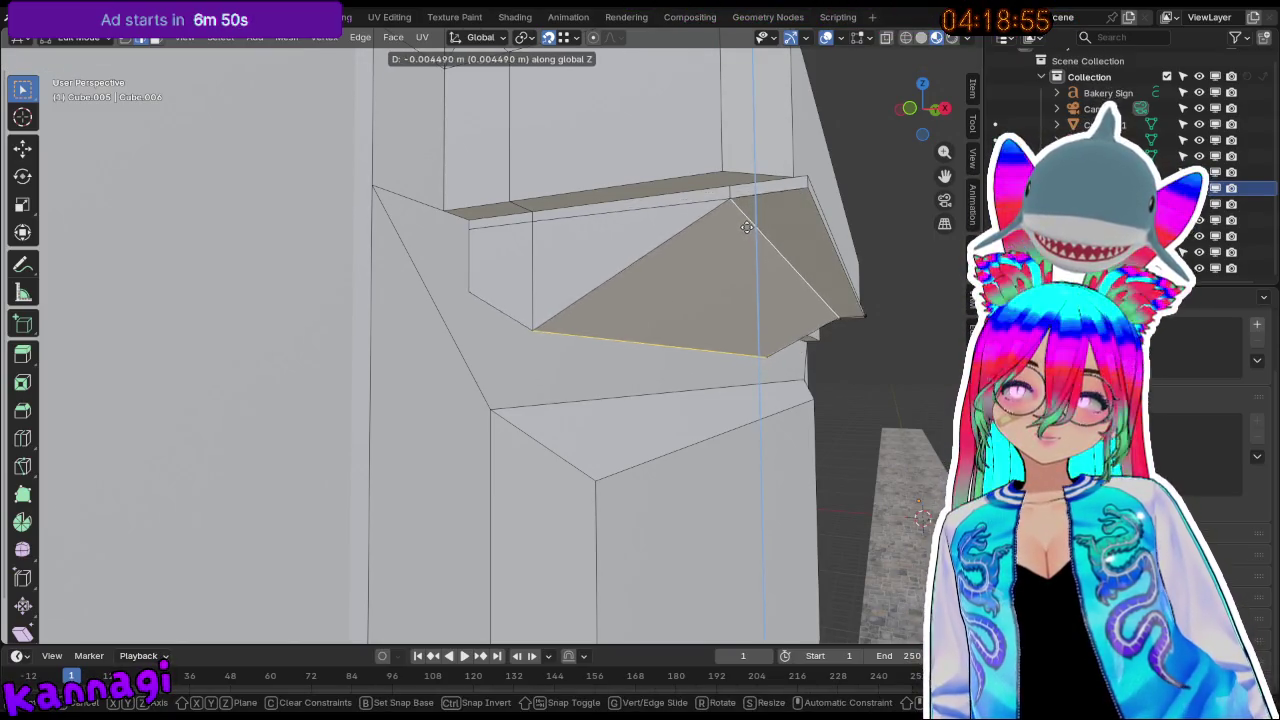
pyautogui.click(747, 227)
pyautogui.moveTo(747, 227)
pyautogui.mouseDown(button='middle')
pyautogui.moveTo(654, 269)
pyautogui.moveTo(571, 286)
pyautogui.mouseUp(button='middle')
pyautogui.moveTo(490, 273)
pyautogui.mouseDown(button='middle')
pyautogui.moveTo(313, 261)
pyautogui.moveTo(468, 277)
pyautogui.moveTo(317, 195)
pyautogui.mouseUp(button='middle')
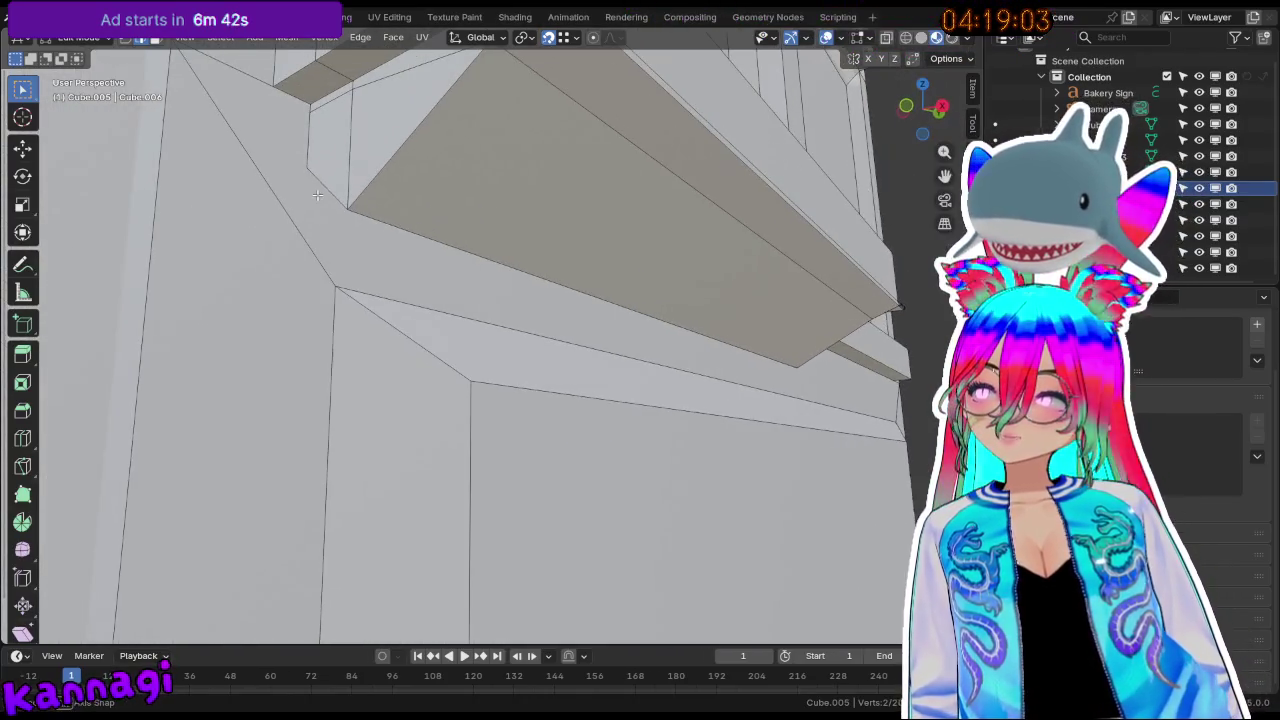
pyautogui.moveTo(440, 142); pyautogui.dragTo(509, 154, button='middle')
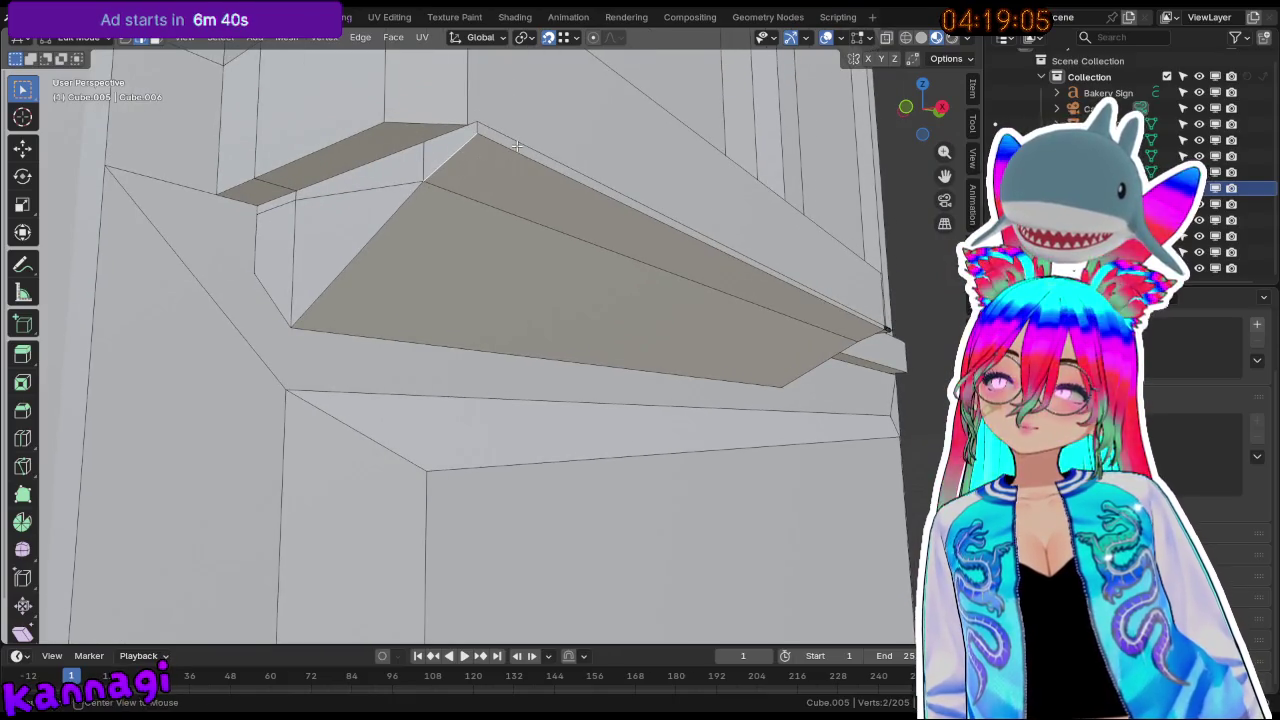
# Select the ledge's long top edge and begin a bevel on it.
pyautogui.keyDown('shift'); pyautogui.click(526, 156); pyautogui.keyUp('shift')
pyautogui.moveTo(529, 156); pyautogui.dragTo(607, 292, button='middle')
pyautogui.hotkey('ctrl', 'b')
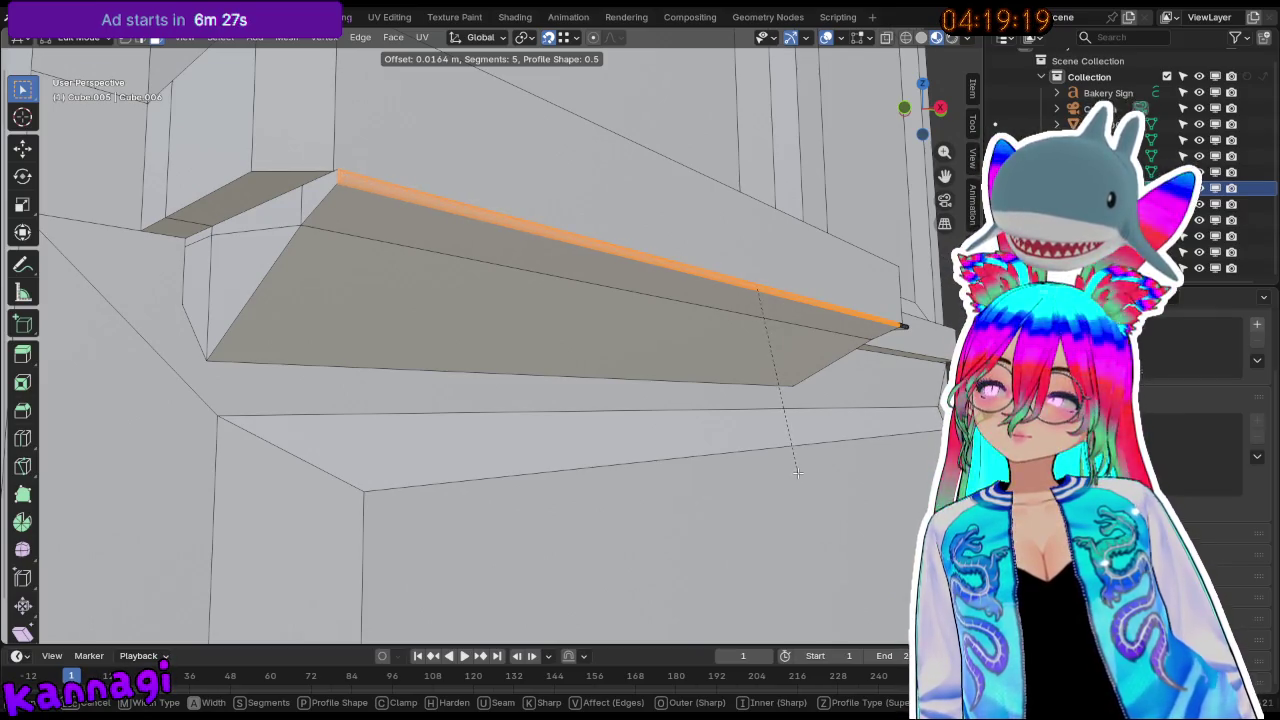
# Confirm the rounded bevel, then delete the strip along the ledge top.
pyautogui.click(797, 473)
pyautogui.moveTo(797, 473)
pyautogui.mouseDown(button='middle')
pyautogui.moveTo(674, 434)
pyautogui.moveTo(769, 451)
pyautogui.moveTo(740, 474)
pyautogui.moveTo(660, 466)
pyautogui.moveTo(700, 449)
pyautogui.moveTo(763, 451)
pyautogui.moveTo(811, 481)
pyautogui.moveTo(666, 306)
pyautogui.moveTo(753, 192)
pyautogui.mouseUp(button='middle')
pyautogui.press('Tab')
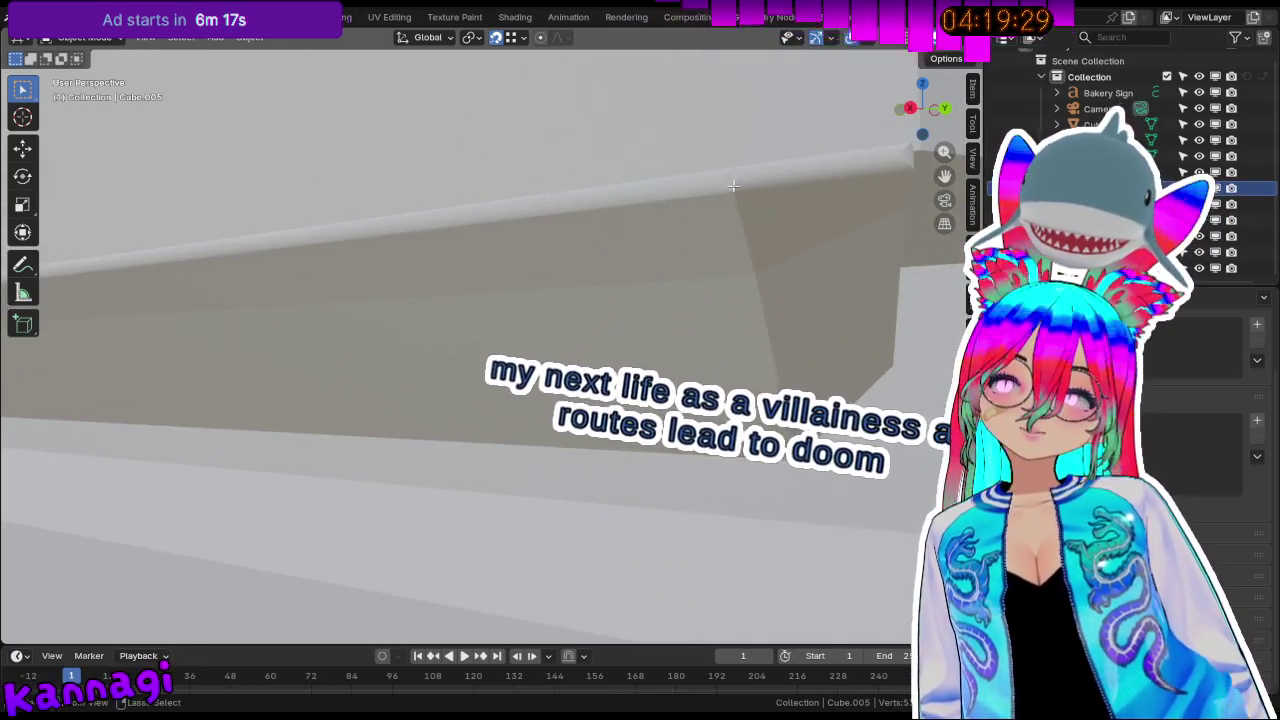
pyautogui.press('Tab')
pyautogui.press('x')
pyautogui.click(757, 181)
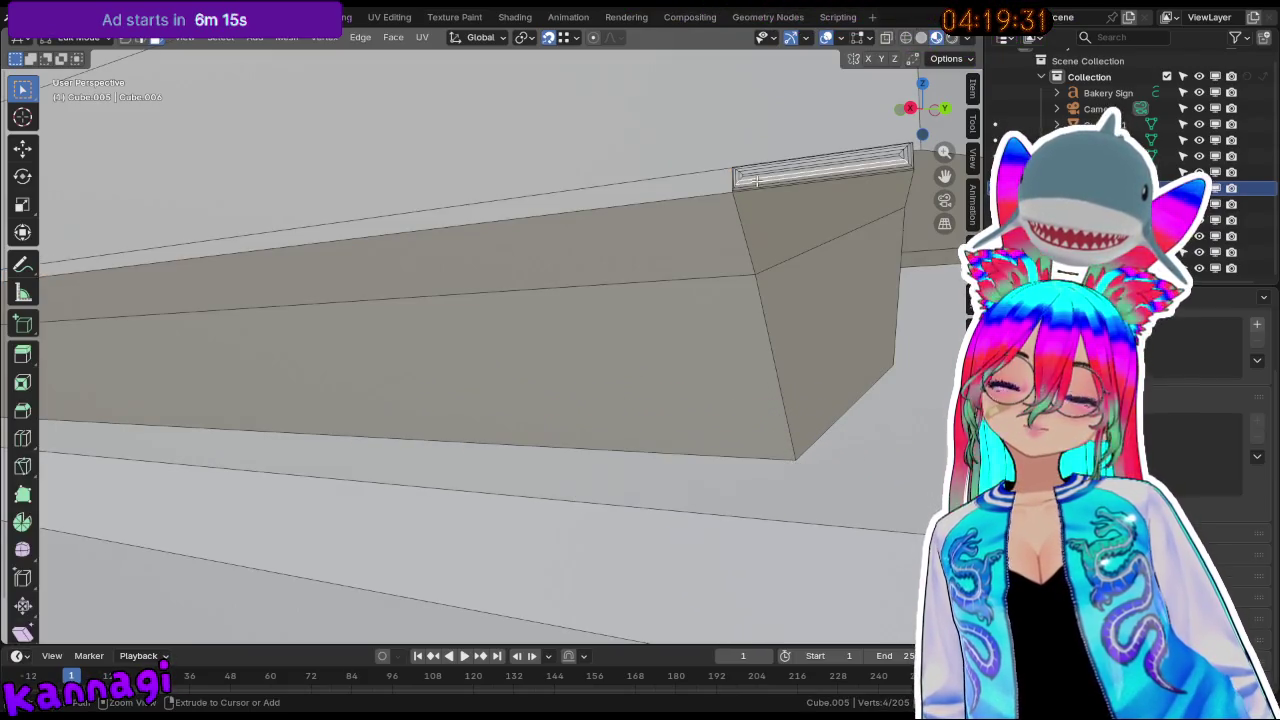
pyautogui.moveTo(763, 170); pyautogui.dragTo(741, 181, button='middle')
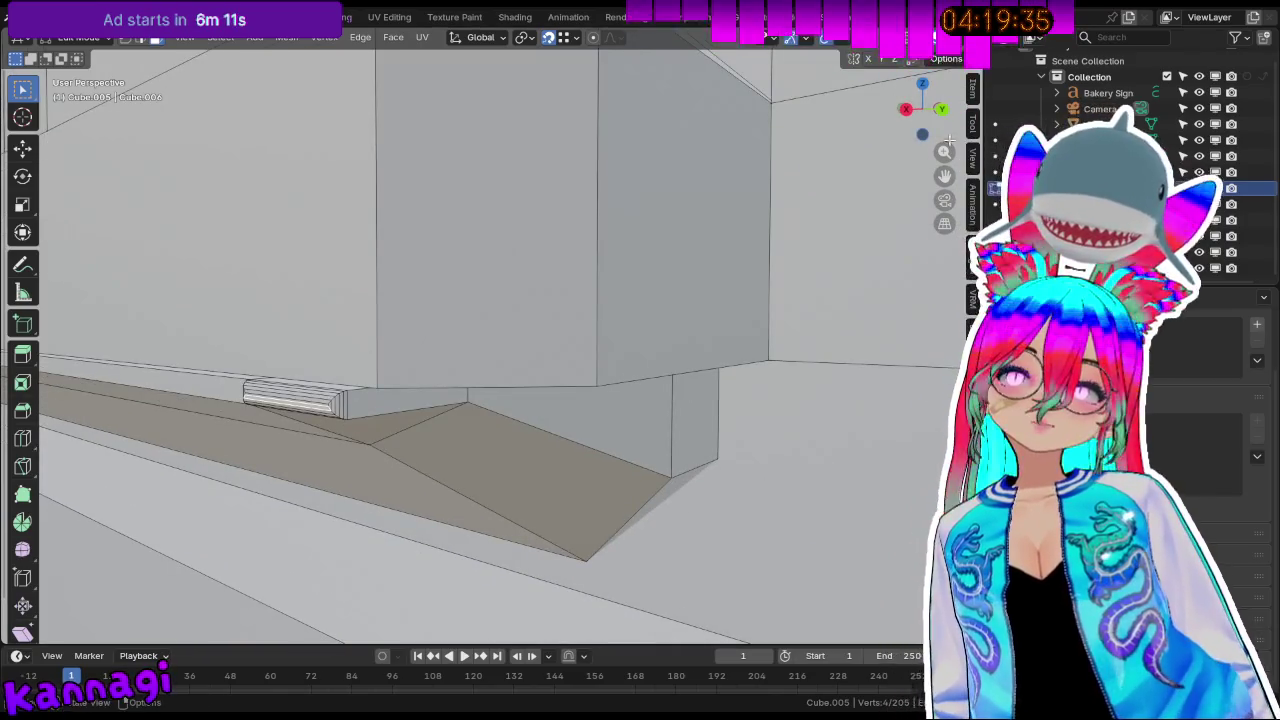
# In back view with X-ray on, box-select the ledge's rounded end including hidden faces.
pyautogui.click(940, 108)
pyautogui.scroll(3, 257, 307)
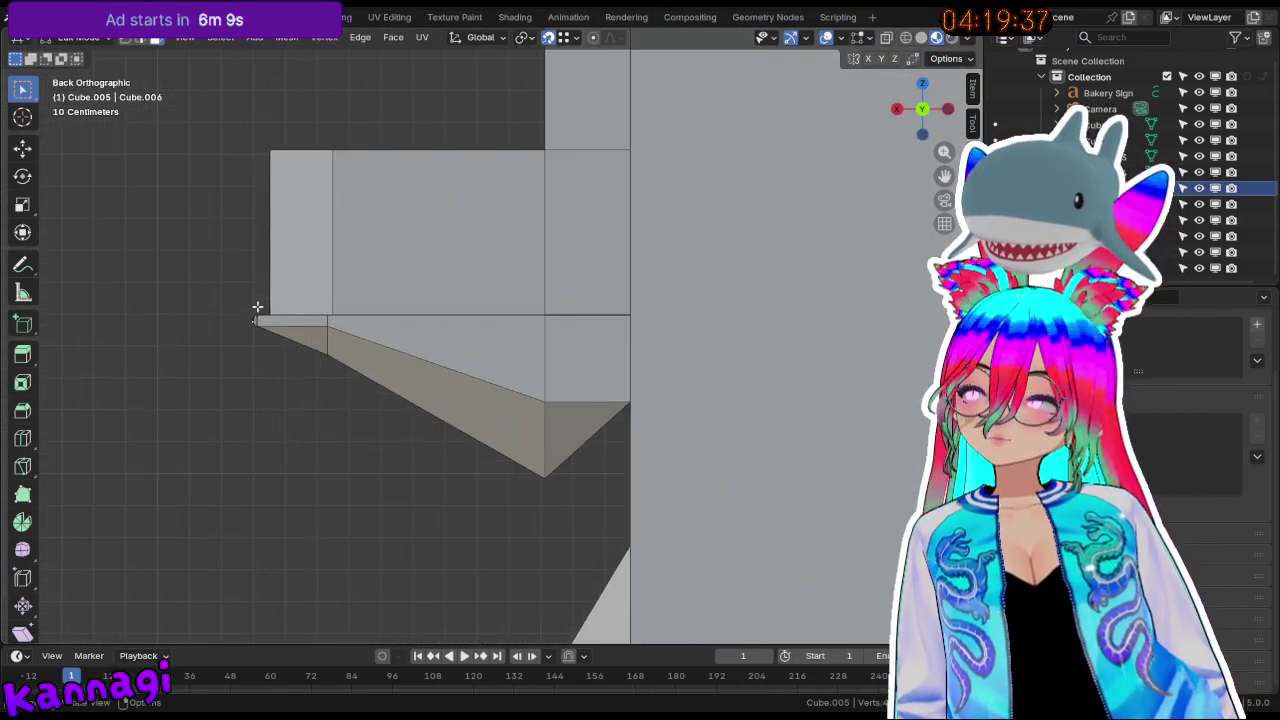
pyautogui.scroll(4, 257, 307)
pyautogui.scroll(-4, 145, 302)
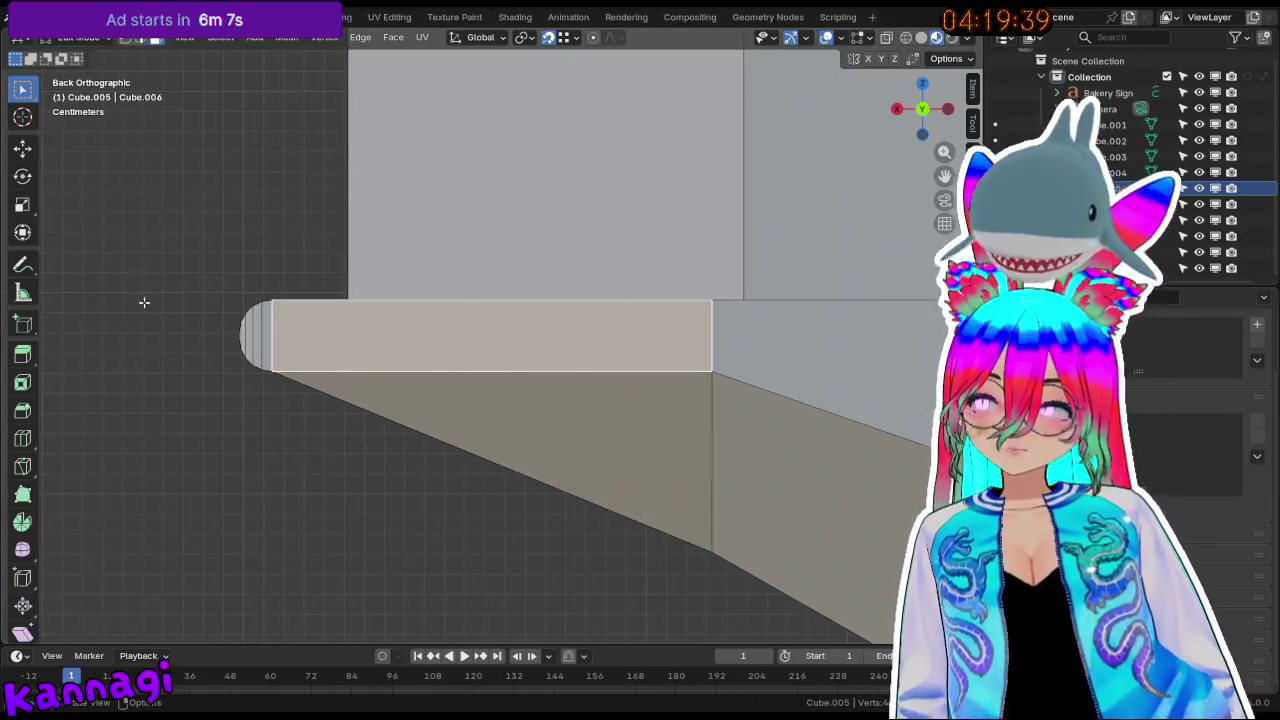
pyautogui.keyDown('shift'); pyautogui.moveTo(103, 270); pyautogui.dragTo(410, 260, button='middle'); pyautogui.keyUp('shift')
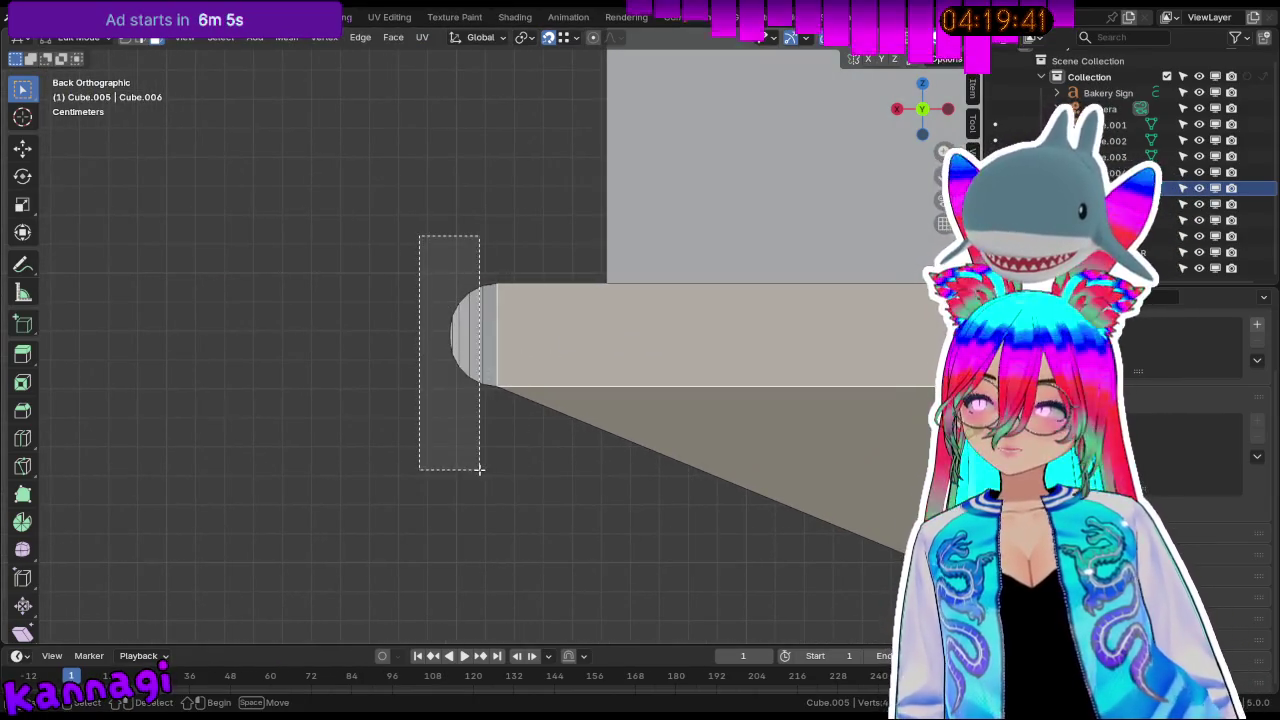
pyautogui.moveTo(420, 237); pyautogui.dragTo(493, 460)
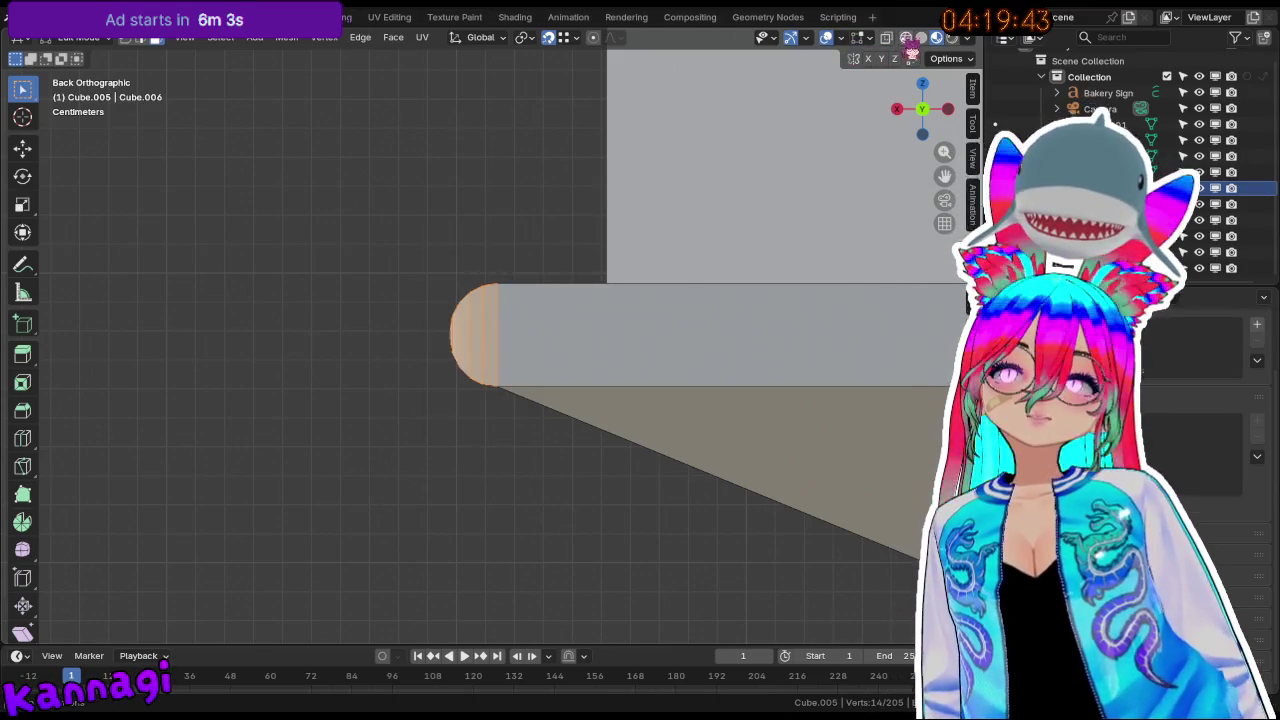
pyautogui.click(906, 39)
pyautogui.moveTo(416, 230); pyautogui.dragTo(495, 438)
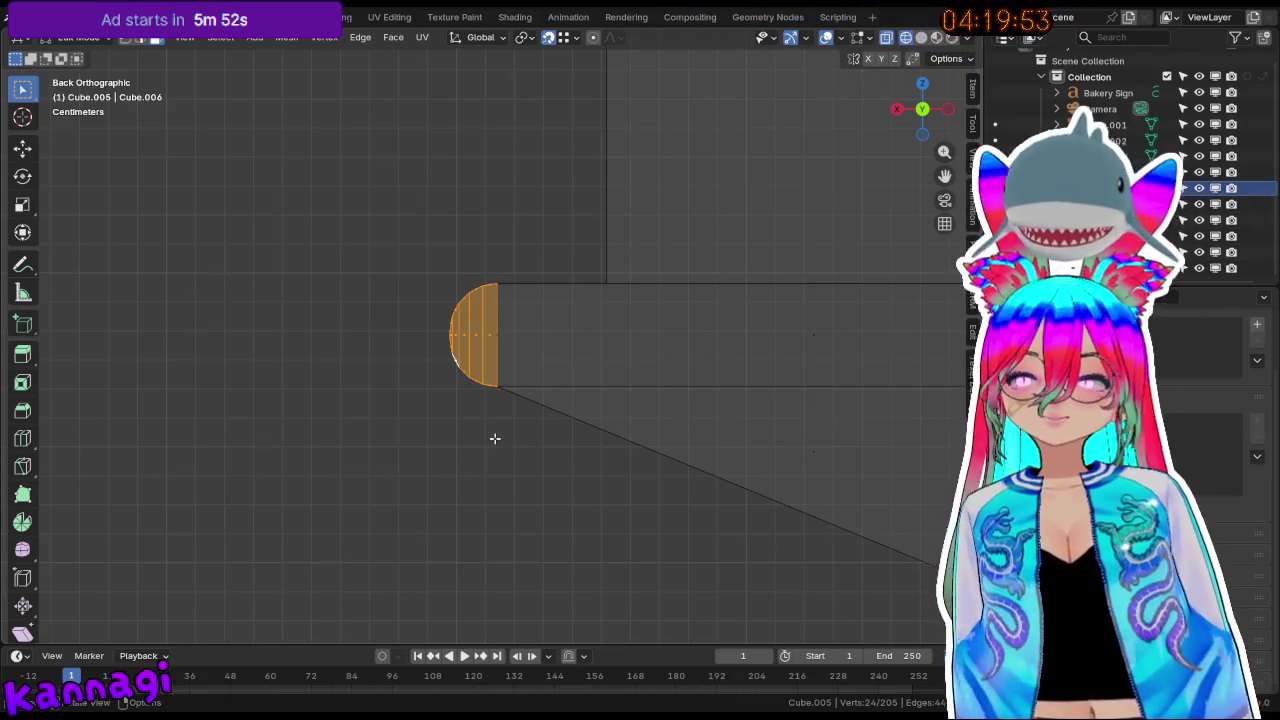
# Delete the half-round cap faces at the trim band's end.
pyautogui.press('x')
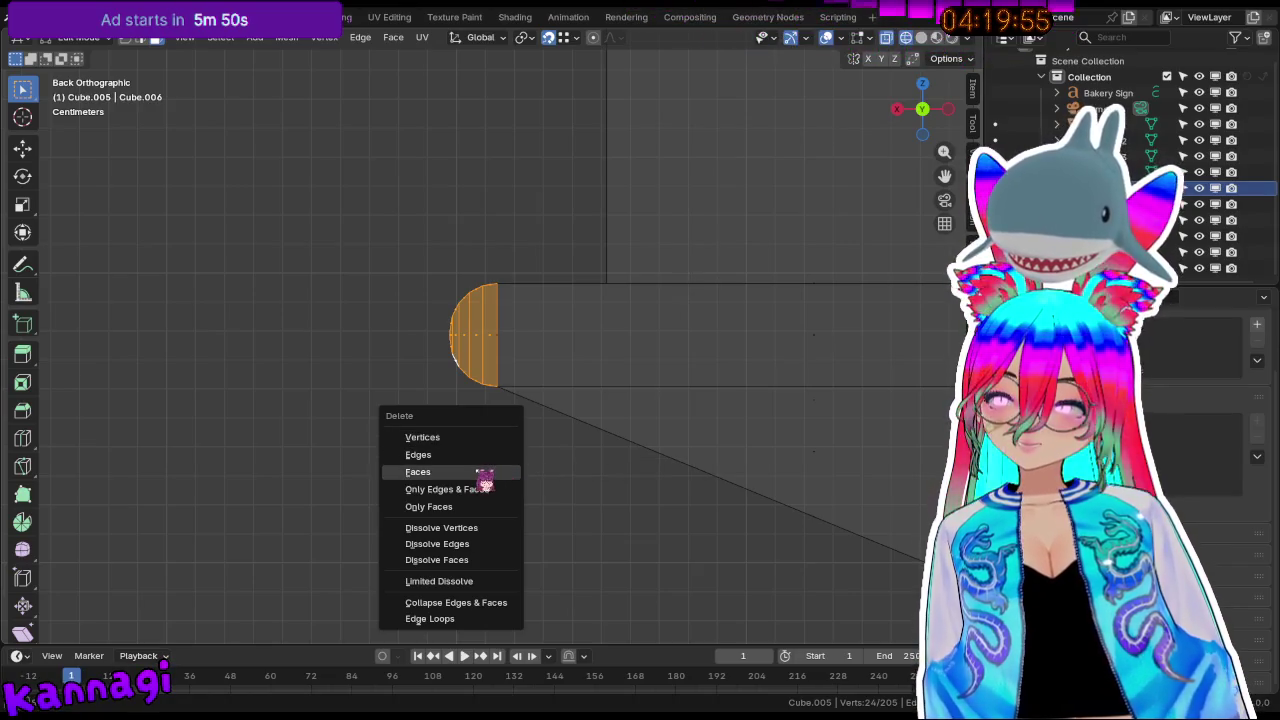
pyautogui.click(478, 472)
pyautogui.moveTo(474, 469)
pyautogui.mouseDown(button='middle')
pyautogui.moveTo(420, 314)
pyautogui.moveTo(637, 346)
pyautogui.moveTo(609, 336)
pyautogui.mouseUp(button='middle')
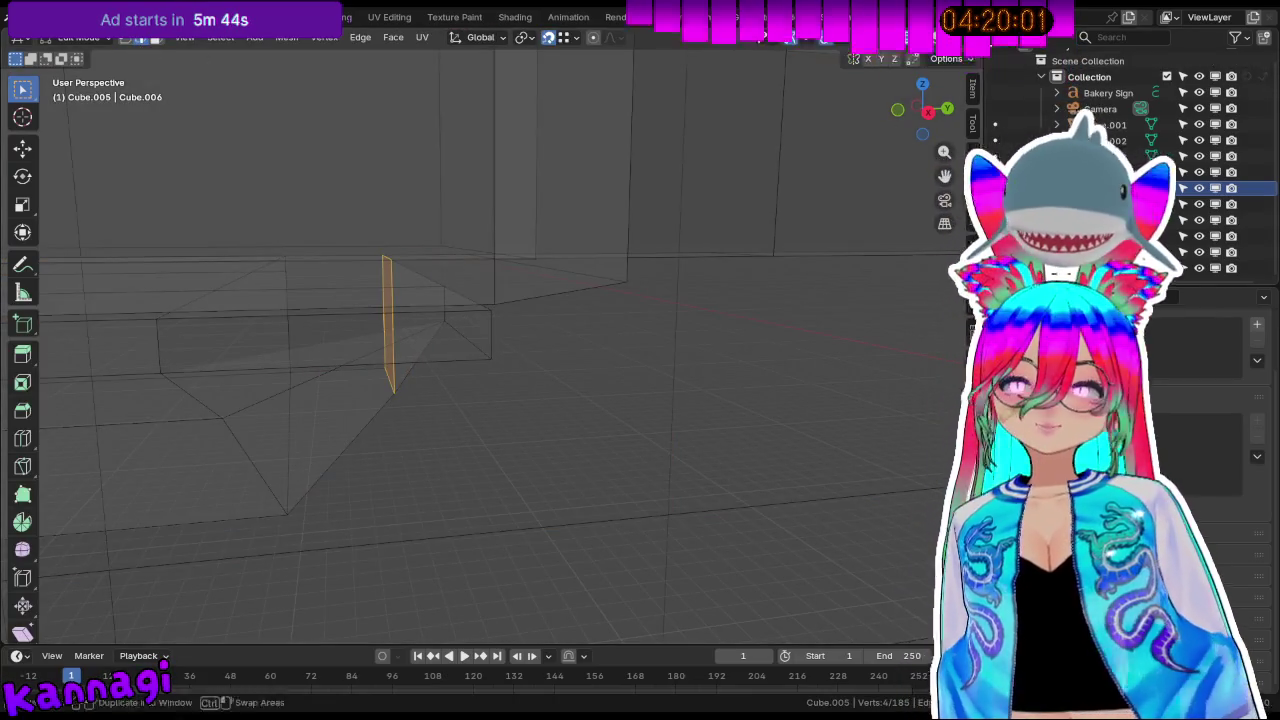
pyautogui.hotkey('alt', 'z')
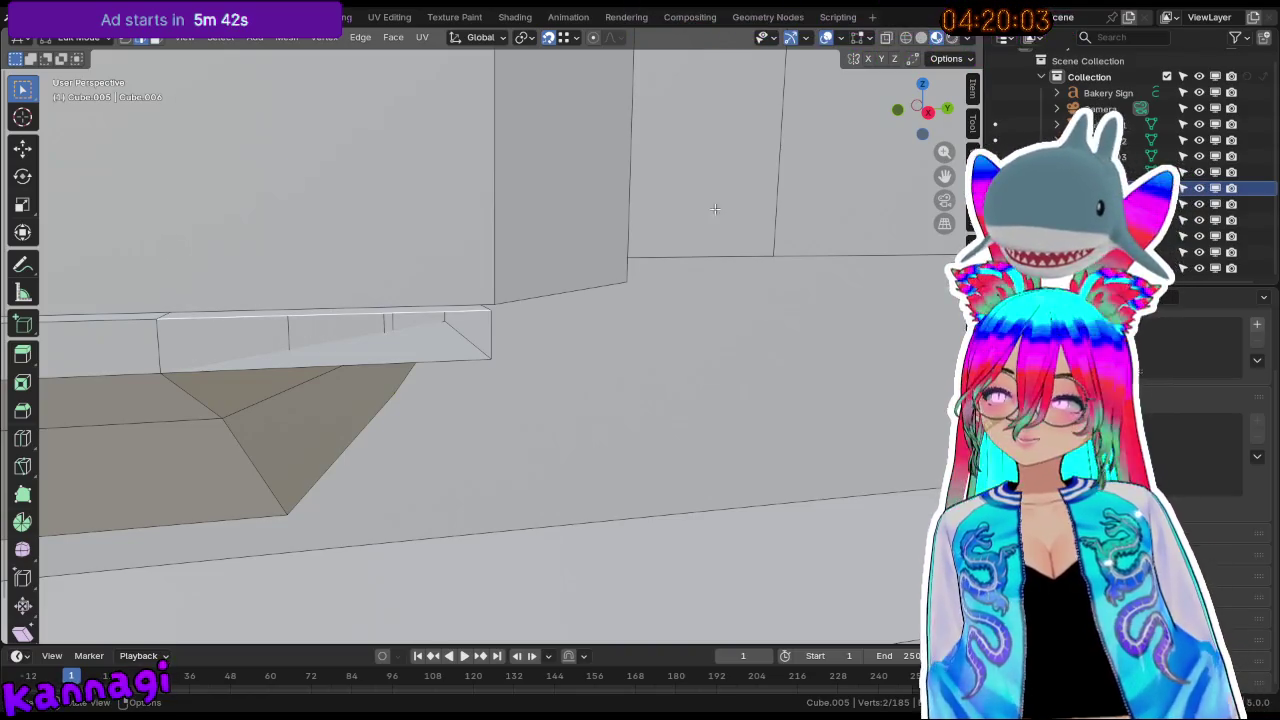
# Turn off X-ray and select the long strip faces in face select mode.
pyautogui.hotkey('alt', 'z')
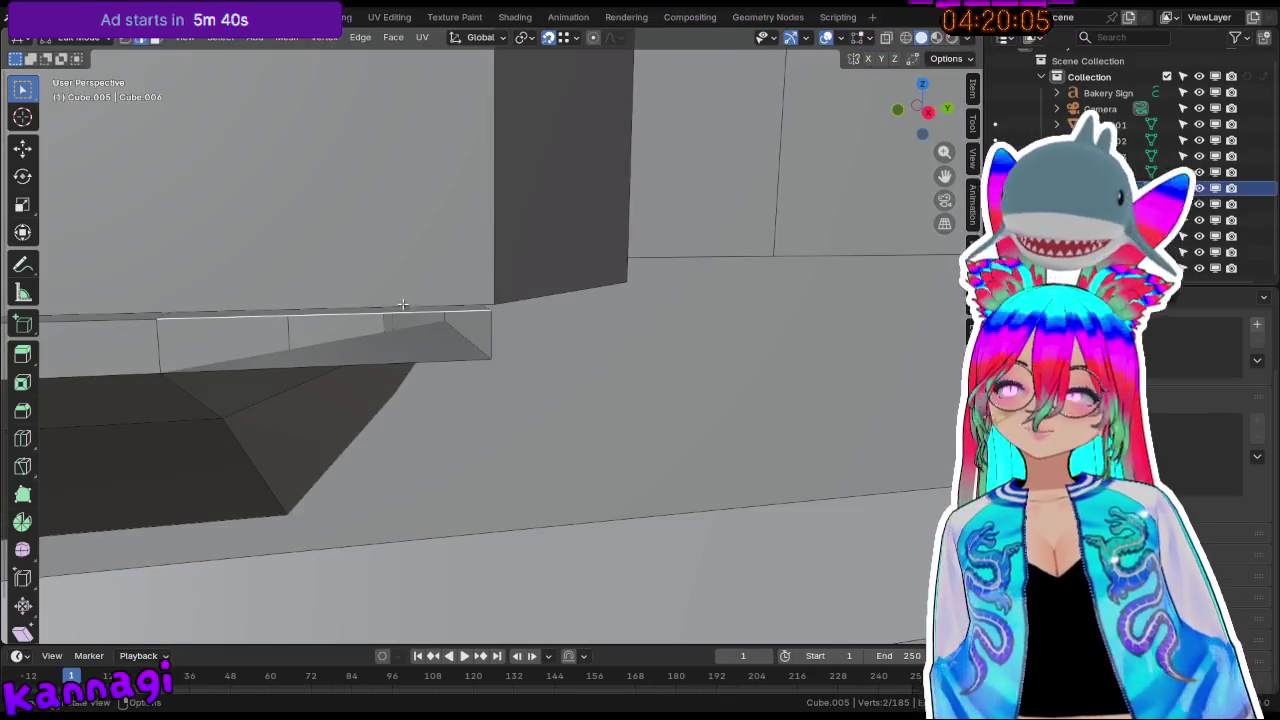
pyautogui.moveTo(349, 343); pyautogui.dragTo(327, 352, button='middle')
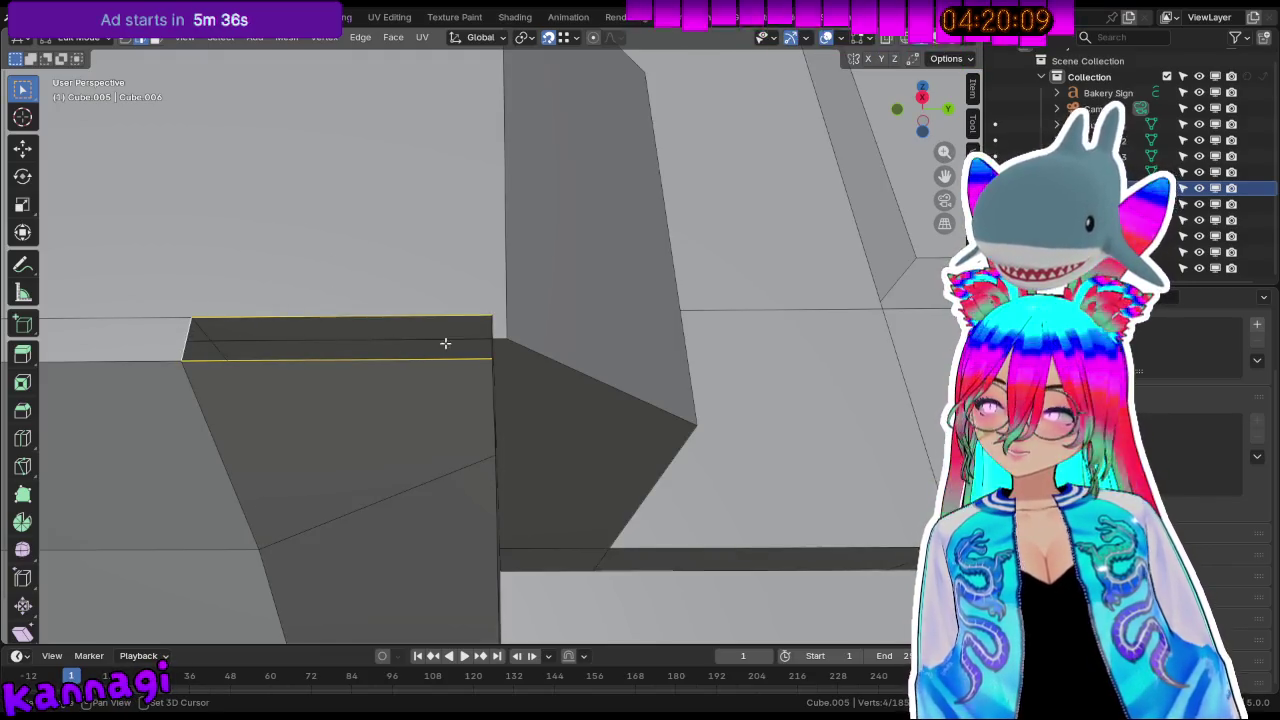
pyautogui.moveTo(488, 340)
pyautogui.mouseDown(button='middle')
pyautogui.moveTo(400, 414)
pyautogui.moveTo(487, 342)
pyautogui.mouseUp(button='middle')
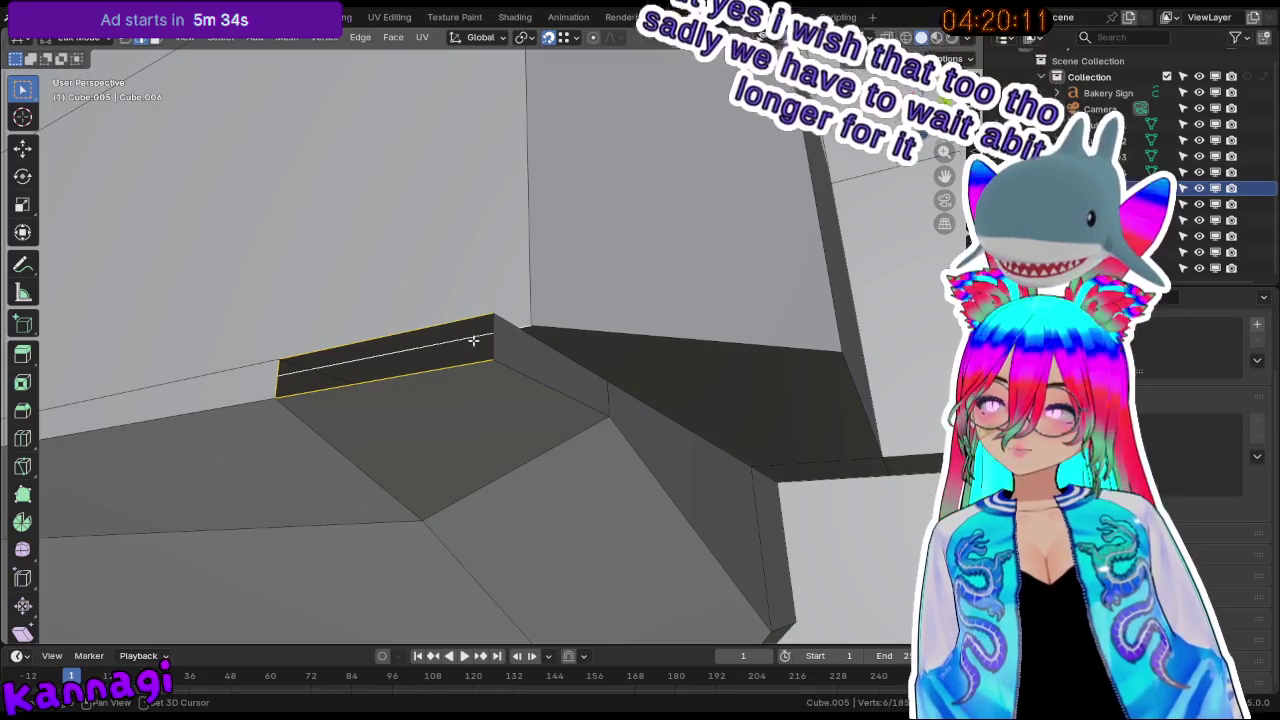
pyautogui.press('3')
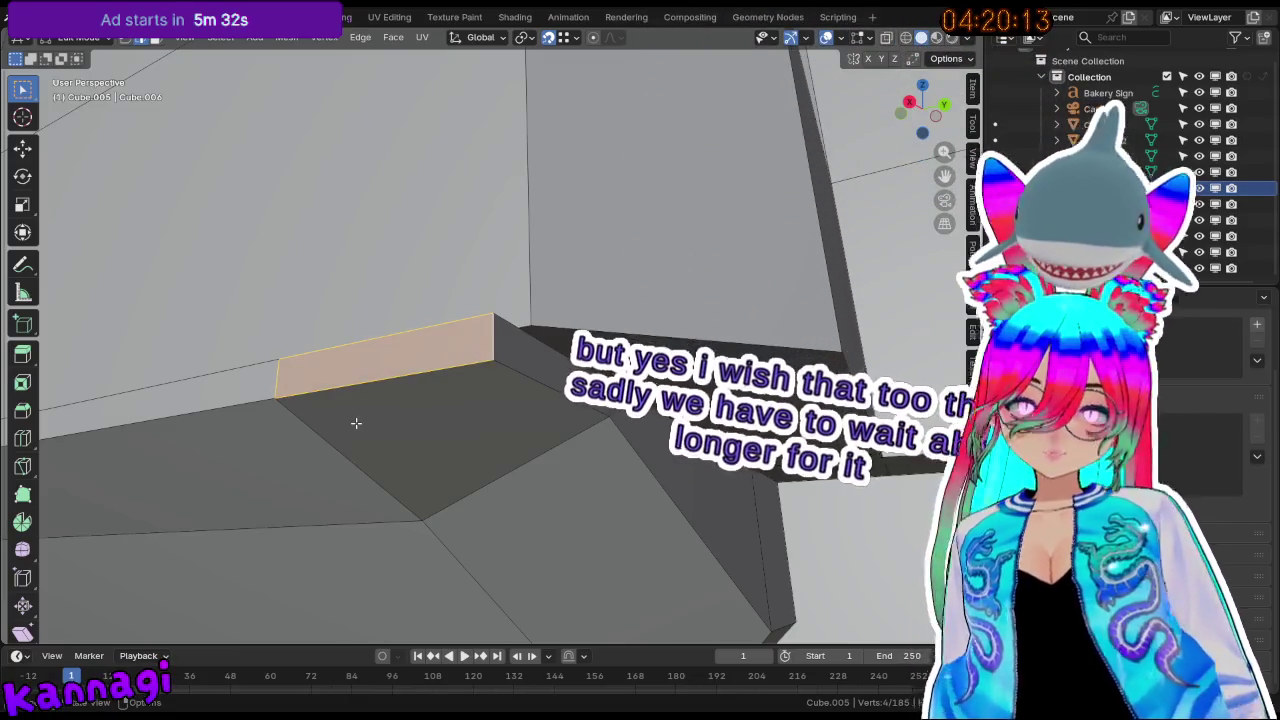
pyautogui.moveTo(352, 423)
pyautogui.keyDown('shift'); pyautogui.mouseDown(button='middle')
pyautogui.moveTo(375, 440)
pyautogui.moveTo(520, 448)
pyautogui.mouseUp(button='middle'); pyautogui.keyUp('shift')
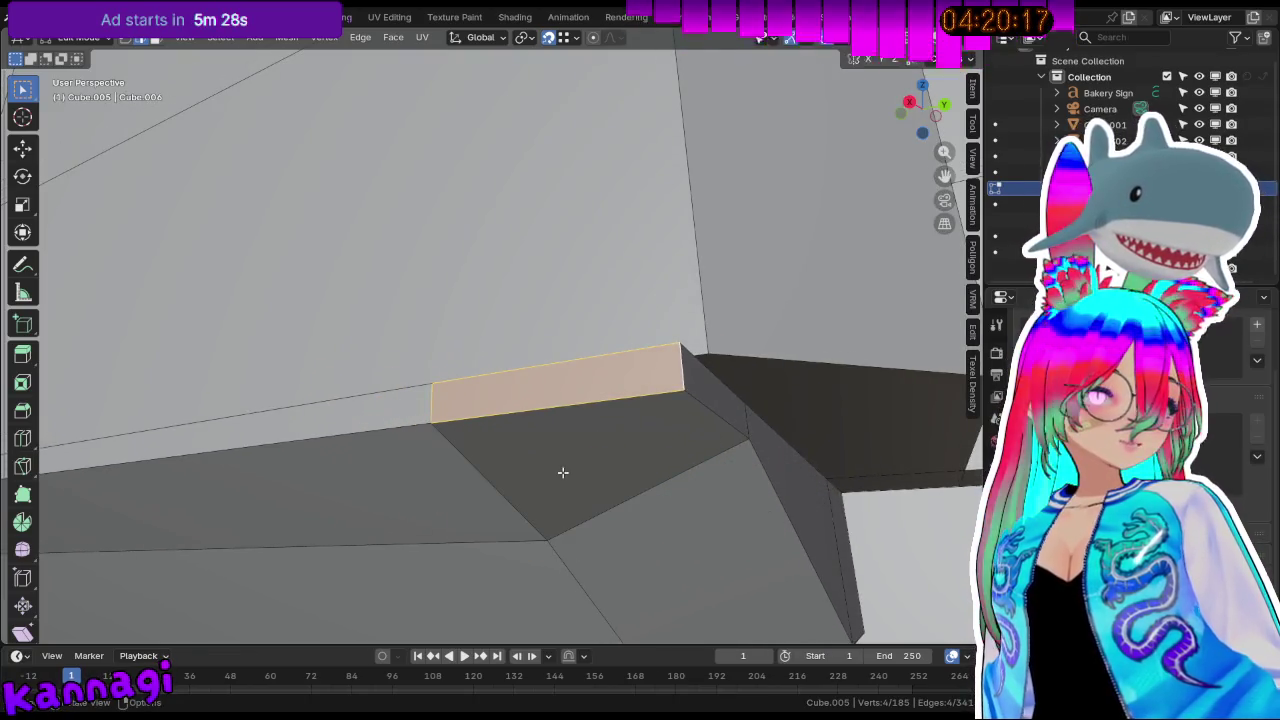
pyautogui.moveTo(638, 446)
pyautogui.mouseDown(button='middle')
pyautogui.moveTo(523, 403)
pyautogui.moveTo(422, 342)
pyautogui.mouseUp(button='middle')
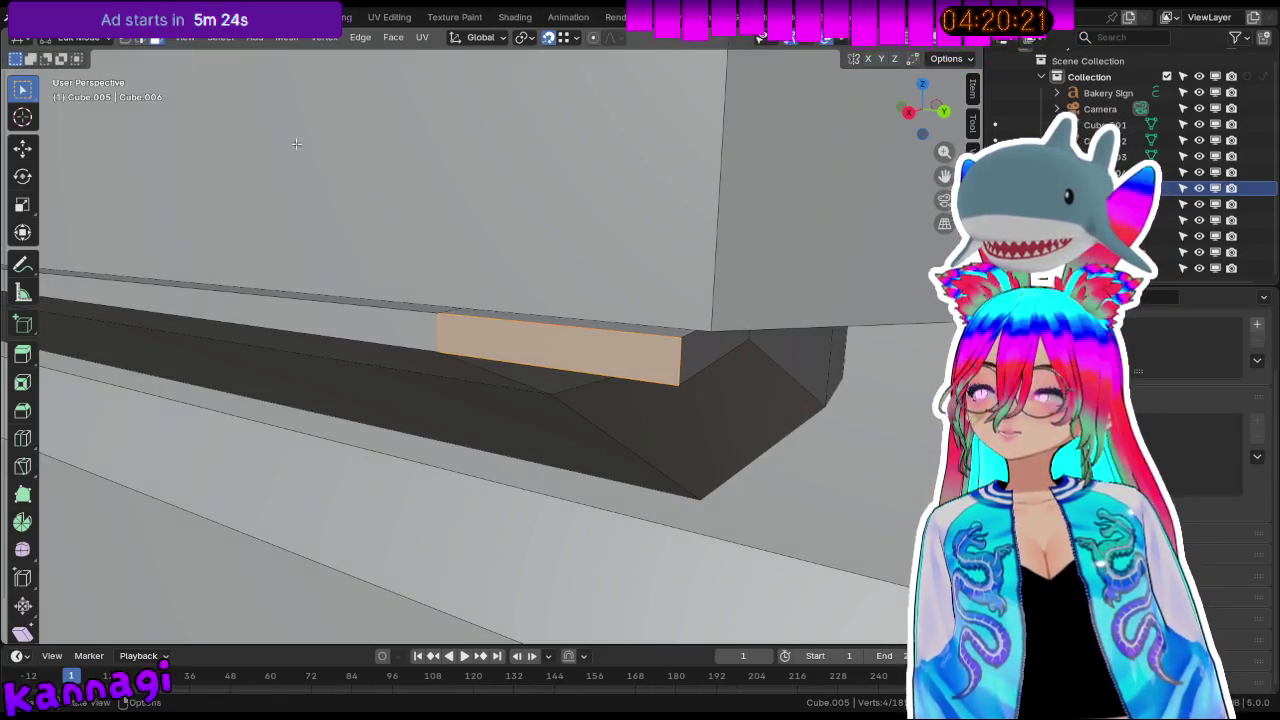
pyautogui.keyDown('shift'); pyautogui.click(401, 332); pyautogui.keyUp('shift')
pyautogui.keyDown('shift'); pyautogui.click(509, 342); pyautogui.keyUp('shift')
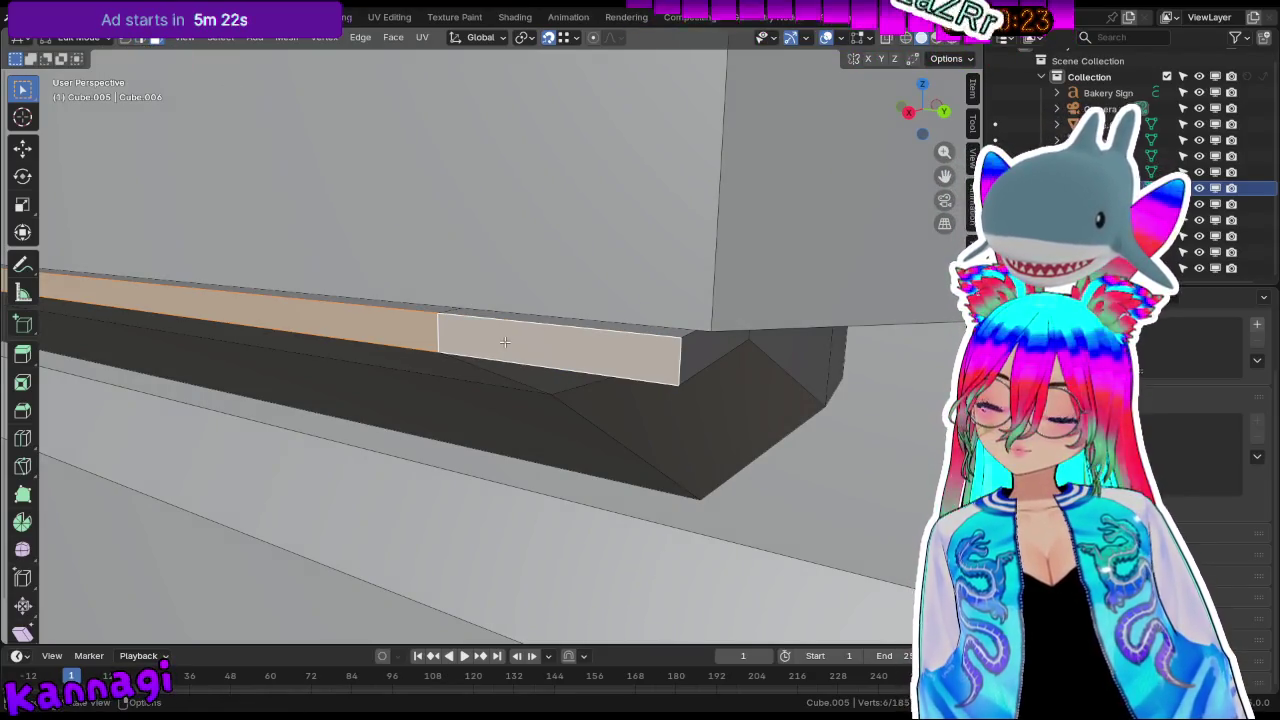
# Dissolve the selected strip faces into a single face.
pyautogui.press('x')
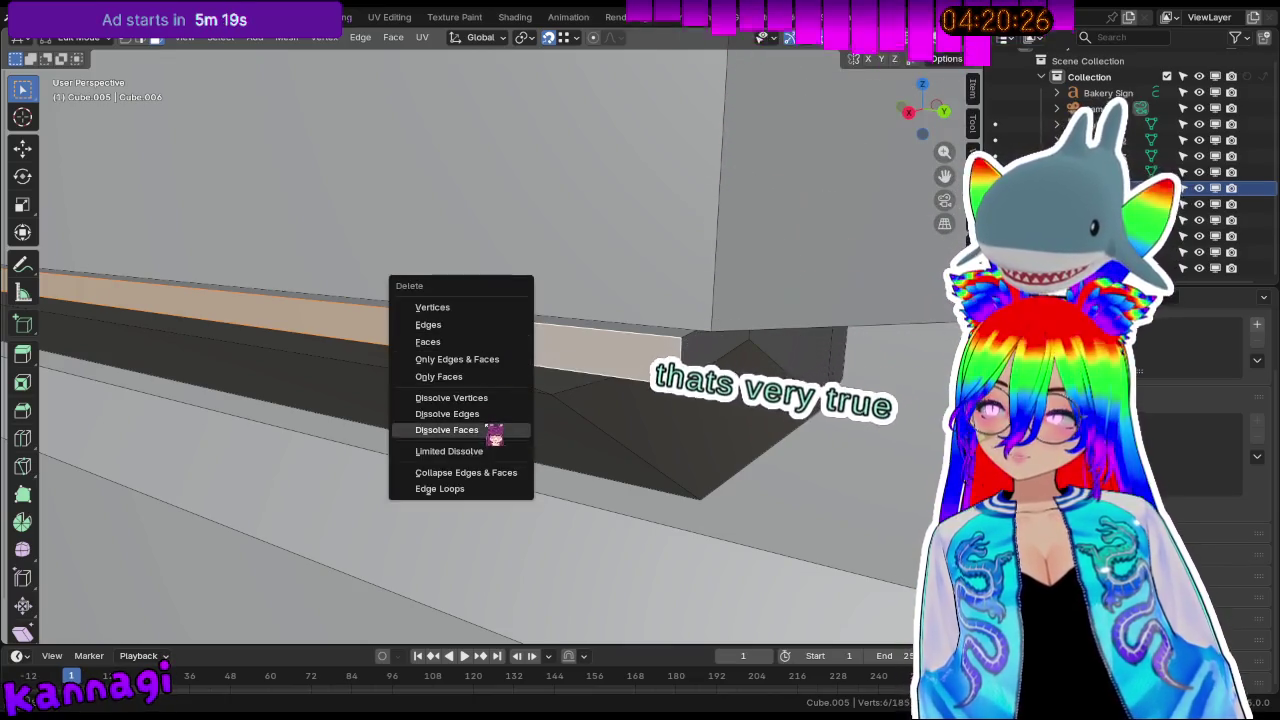
pyautogui.click(447, 430)
pyautogui.moveTo(337, 374)
pyautogui.mouseDown(button='middle')
pyautogui.moveTo(248, 360)
pyautogui.moveTo(486, 386)
pyautogui.moveTo(400, 366)
pyautogui.mouseUp(button='middle')
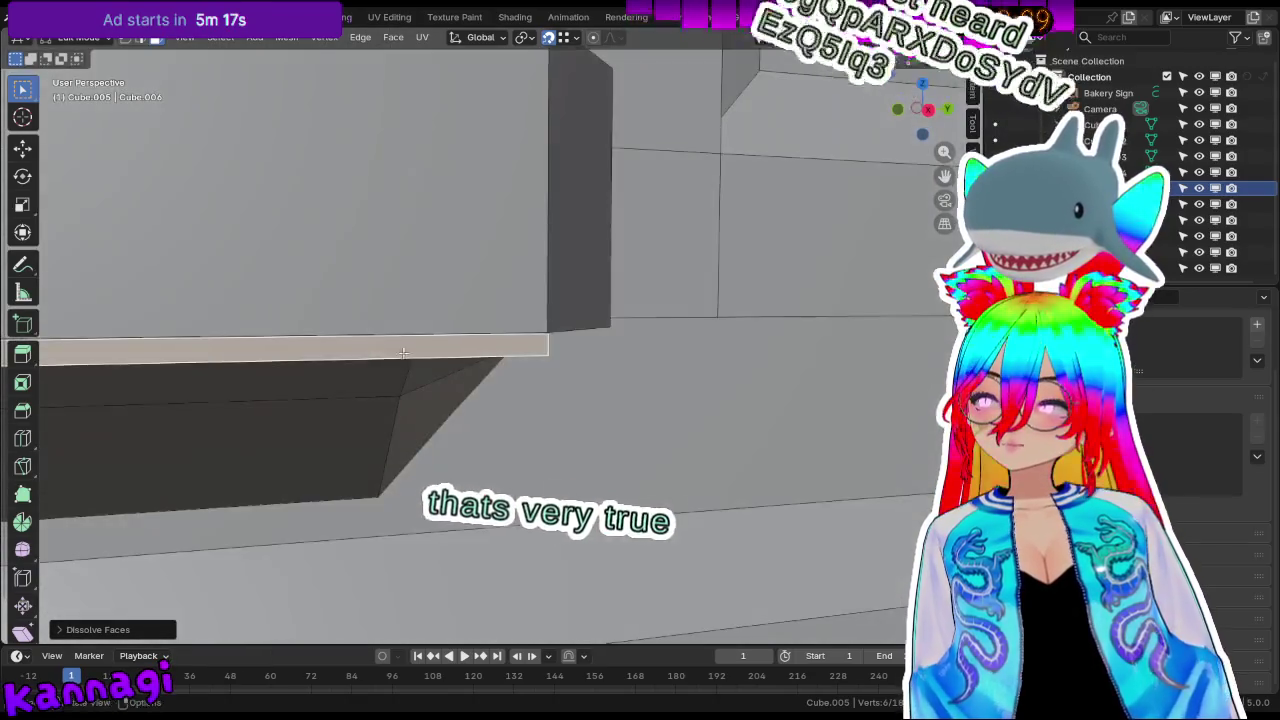
pyautogui.scroll(3, 486, 386)
pyautogui.scroll(-3, 433, 370)
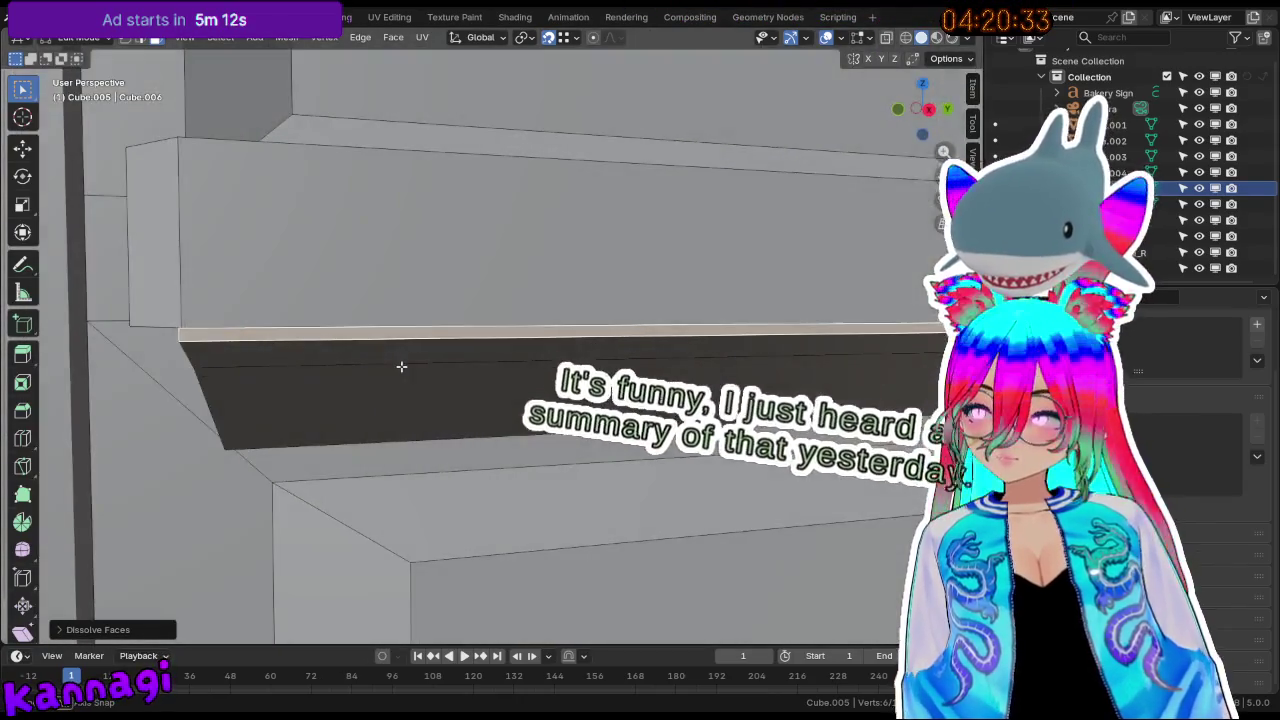
pyautogui.moveTo(529, 389); pyautogui.dragTo(552, 386, button='middle')
# Bevel the strip's edge with rounded segments, cancelling the first try.
pyautogui.hotkey('ctrl', 'b')
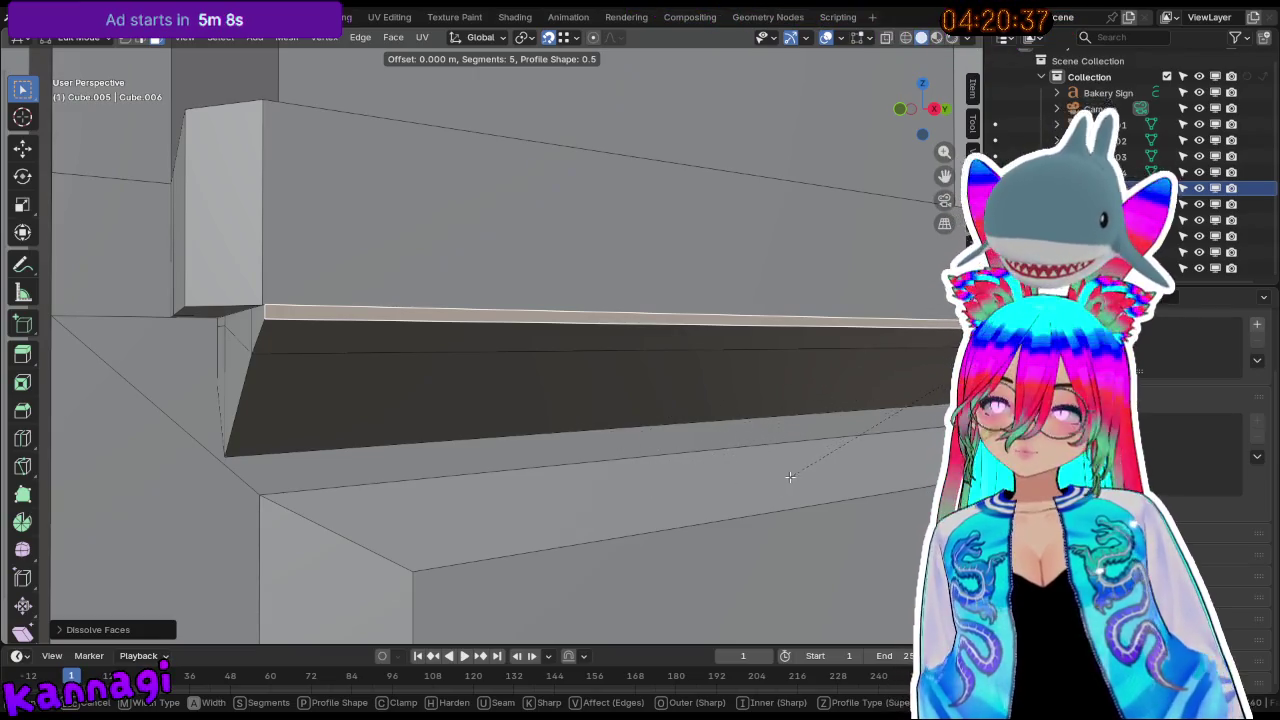
pyautogui.rightClick(775, 476)
pyautogui.moveTo(863, 429); pyautogui.dragTo(553, 412, button='middle')
pyautogui.scroll(3, 662, 379)
pyautogui.hotkey('ctrl', 'b')
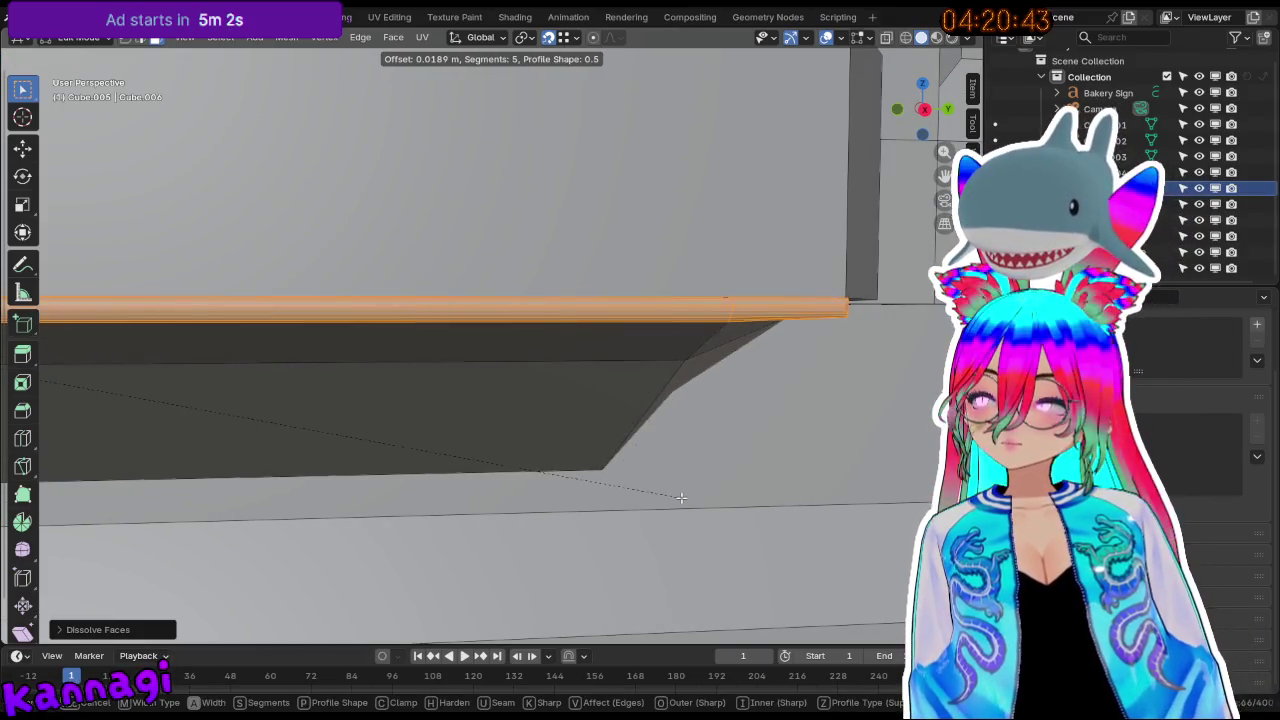
pyautogui.click(680, 497)
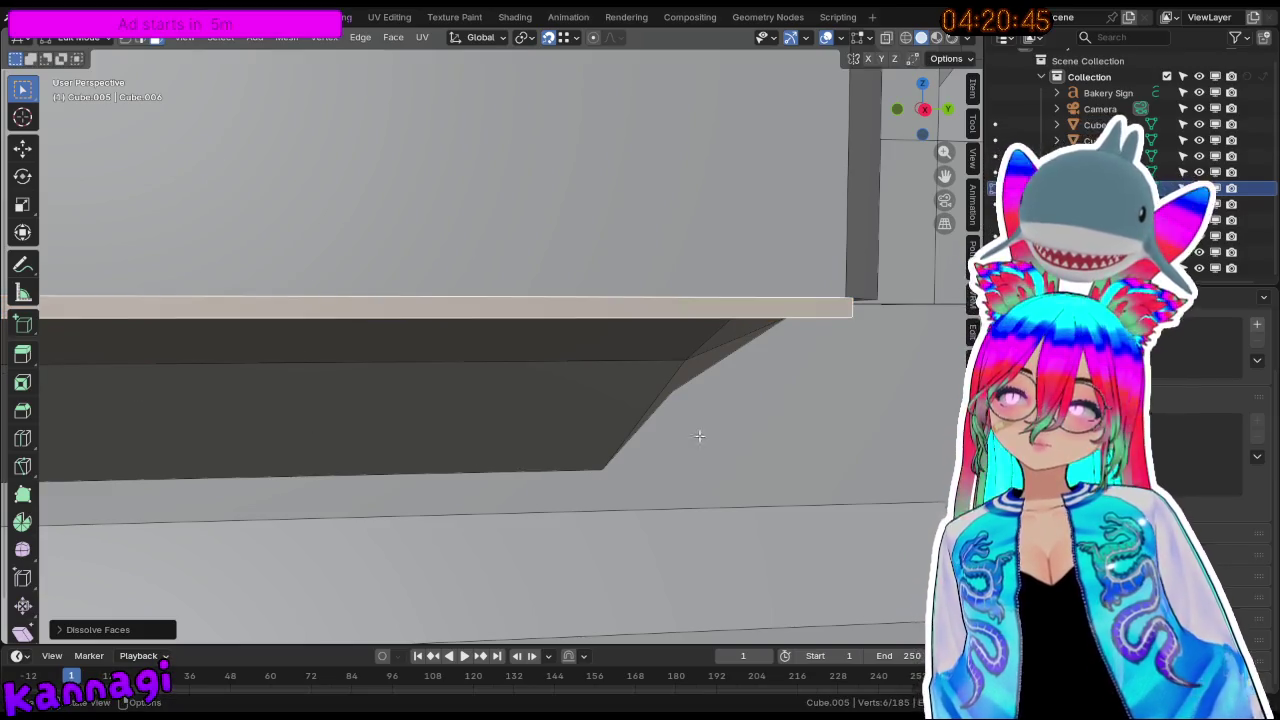
# Zoom in and apply another five-segment bevel to the trim band's long edge.
pyautogui.moveTo(737, 308)
pyautogui.mouseDown(button='middle')
pyautogui.moveTo(734, 286)
pyautogui.moveTo(637, 214)
pyautogui.mouseUp(button='middle')
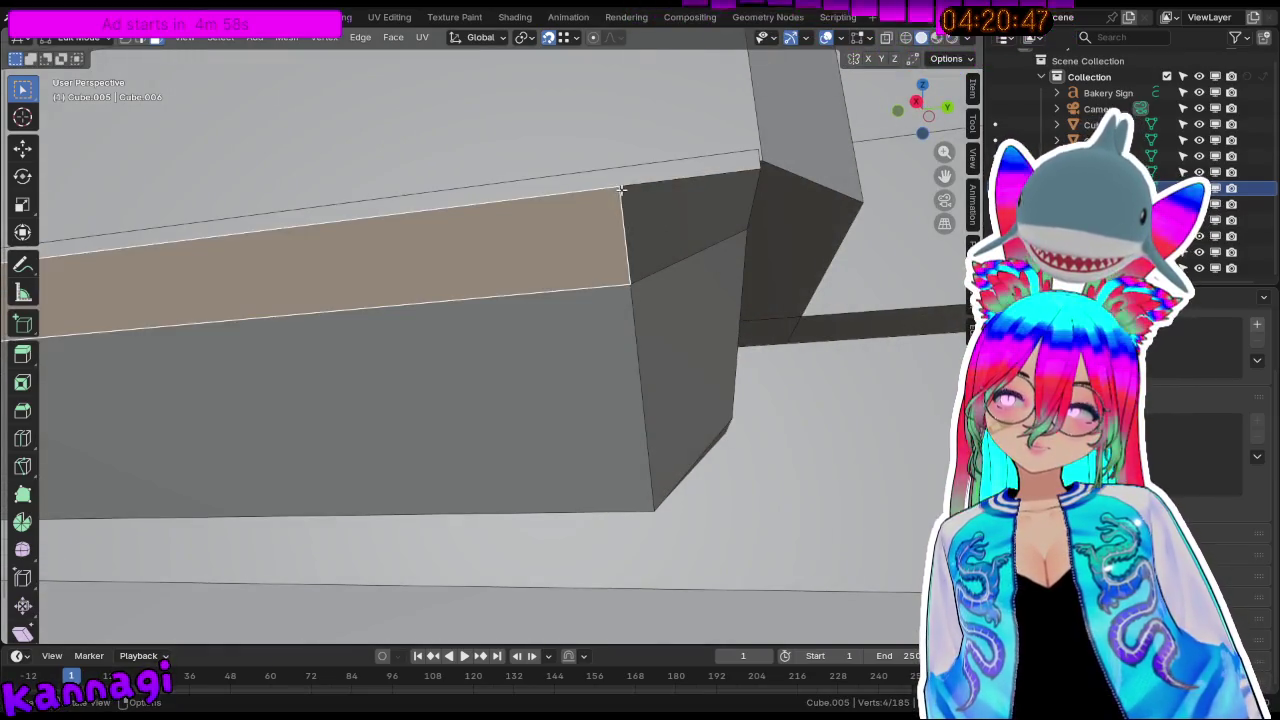
pyautogui.scroll(1, 620, 185)
pyautogui.scroll(1, 617, 254)
pyautogui.scroll(1, 646, 209)
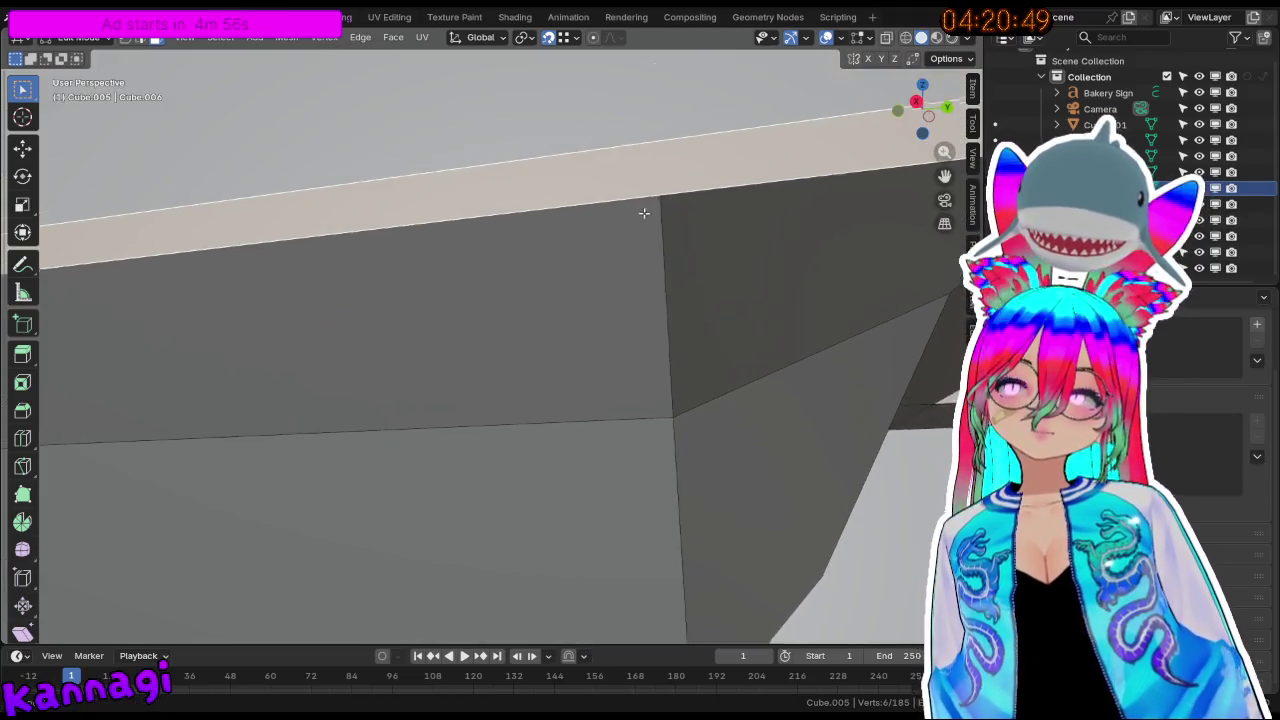
pyautogui.scroll(1, 636, 244)
pyautogui.hotkey('ctrl', 'b')
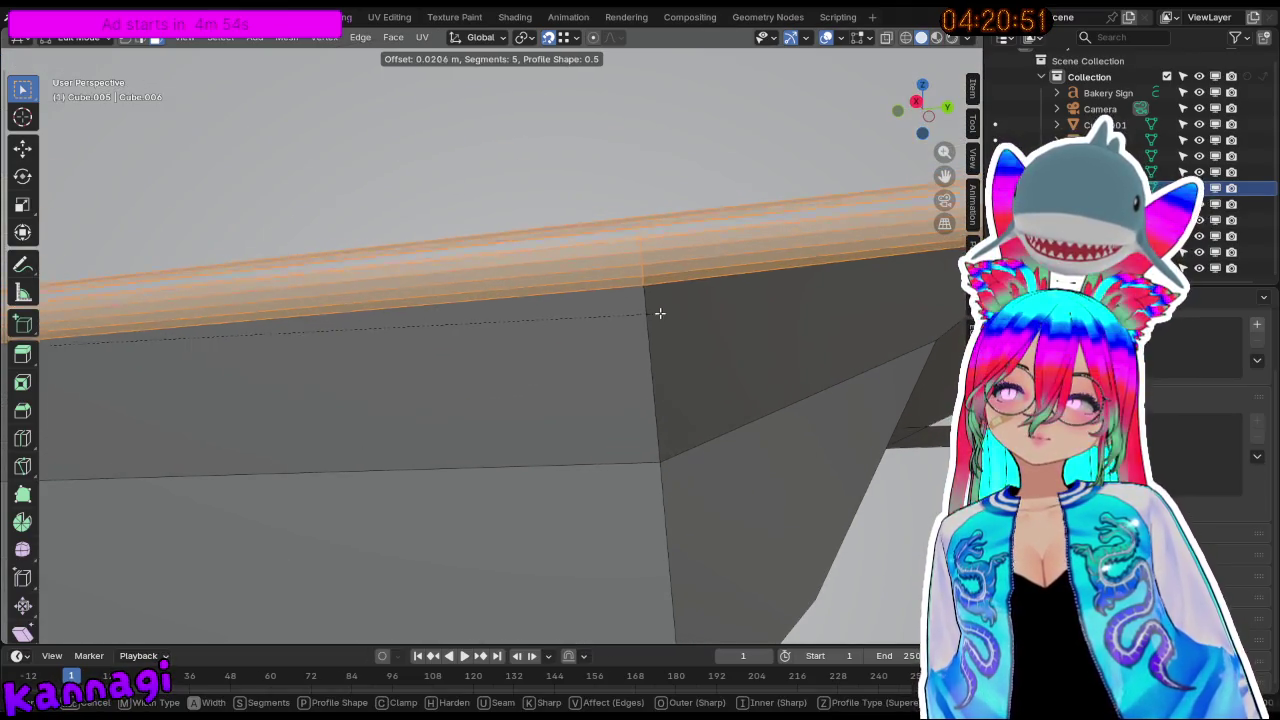
pyautogui.click(661, 421)
pyautogui.press('Tab')
pyautogui.moveTo(670, 284)
pyautogui.mouseDown(button='middle')
pyautogui.moveTo(531, 431)
pyautogui.moveTo(394, 463)
pyautogui.moveTo(486, 432)
pyautogui.moveTo(340, 391)
pyautogui.moveTo(437, 389)
pyautogui.moveTo(314, 414)
pyautogui.moveTo(428, 402)
pyautogui.moveTo(306, 414)
pyautogui.moveTo(669, 403)
pyautogui.moveTo(519, 408)
pyautogui.moveTo(534, 400)
pyautogui.moveTo(617, 426)
pyautogui.moveTo(508, 424)
pyautogui.moveTo(563, 406)
pyautogui.moveTo(603, 420)
pyautogui.mouseUp(button='middle')
pyautogui.press('Tab')
pyautogui.moveTo(680, 330)
pyautogui.mouseDown(button='middle')
pyautogui.moveTo(760, 242)
pyautogui.moveTo(560, 360)
pyautogui.mouseUp(button='middle')
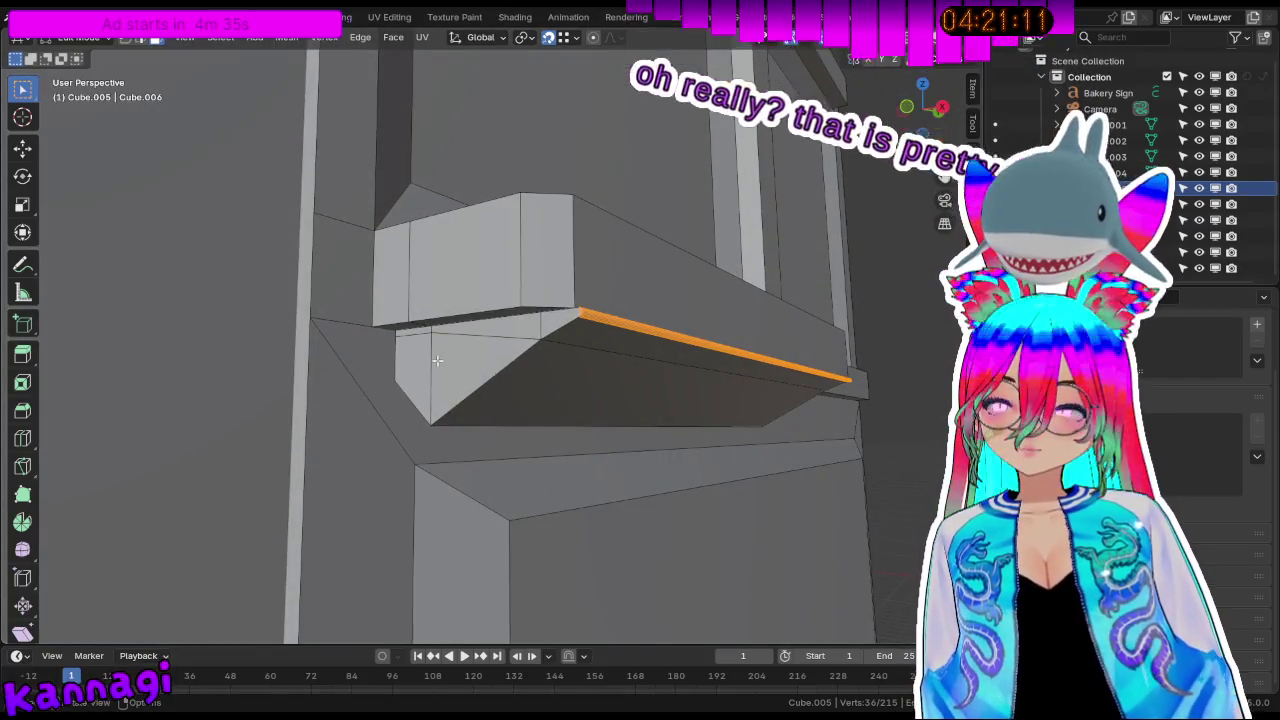
pyautogui.click(437, 360)
pyautogui.click(472, 330)
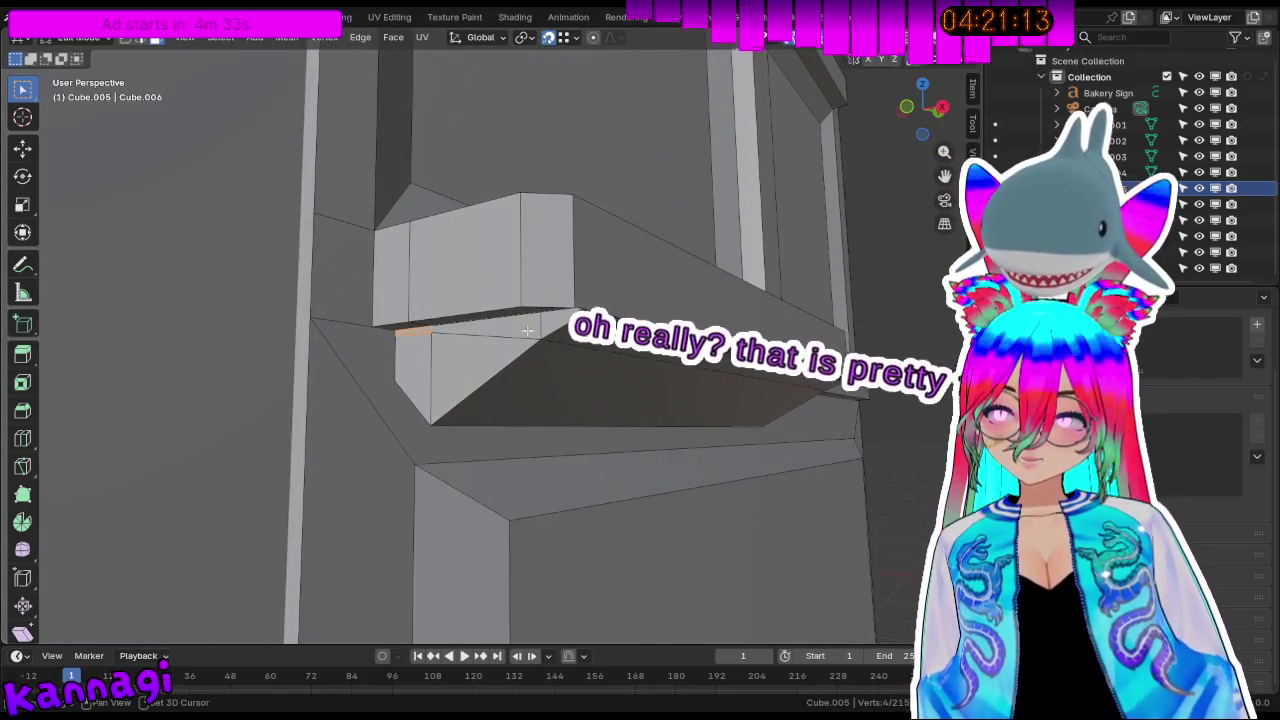
pyautogui.keyDown('shift'); pyautogui.click(412, 378); pyautogui.keyUp('shift')
pyautogui.moveTo(412, 378)
pyautogui.mouseDown(button='middle')
pyautogui.moveTo(513, 266)
pyautogui.moveTo(493, 326)
pyautogui.mouseUp(button='middle')
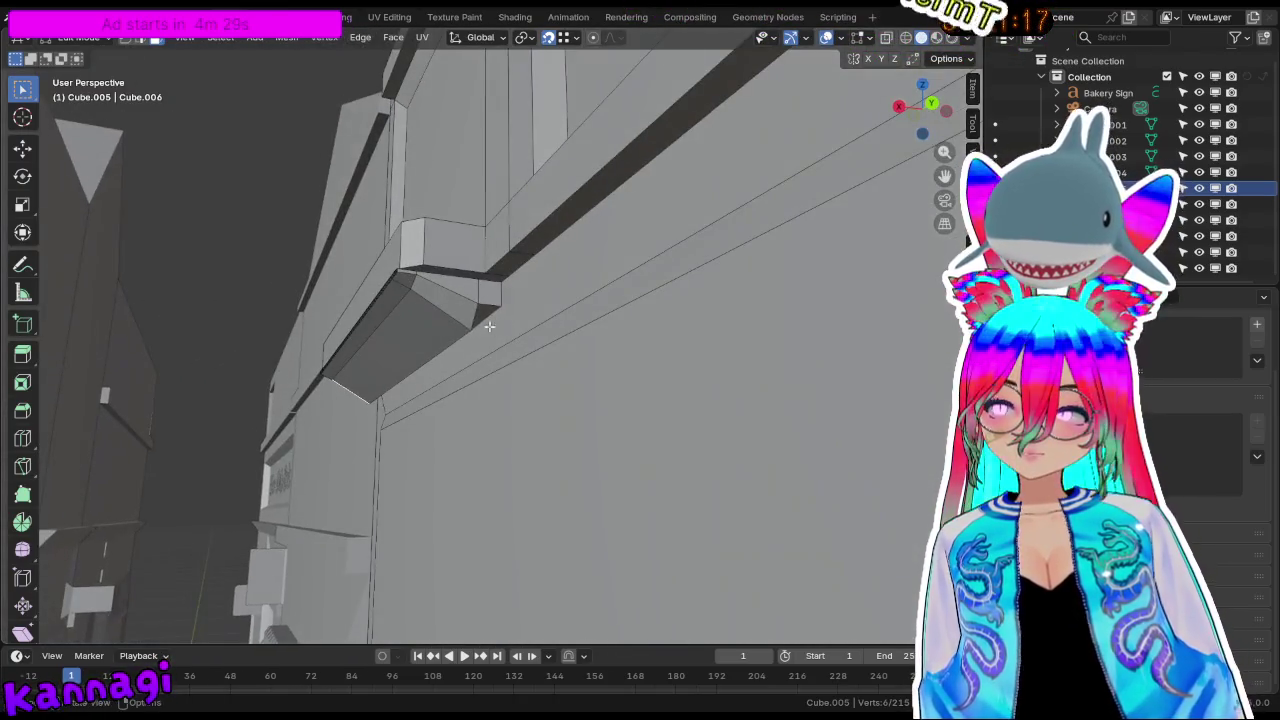
pyautogui.moveTo(418, 366); pyautogui.dragTo(453, 305, button='middle')
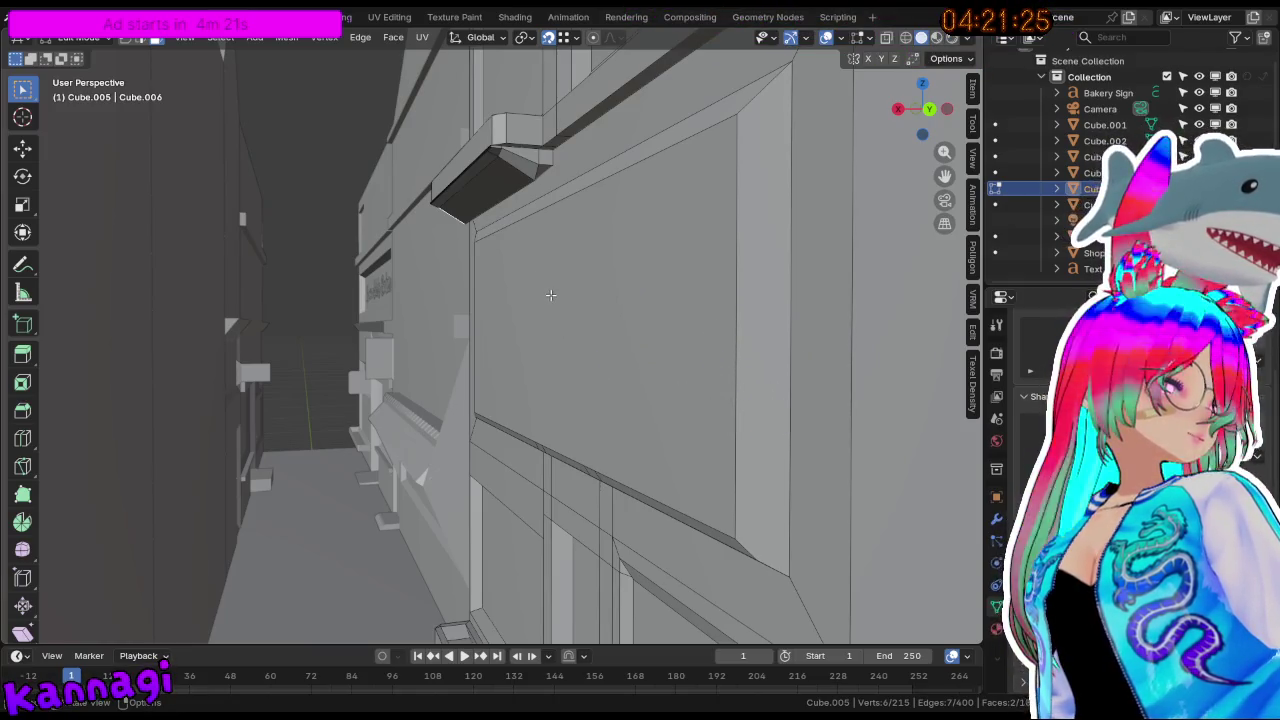
pyautogui.scroll(2, 565, 315)
pyautogui.scroll(3, 585, 335)
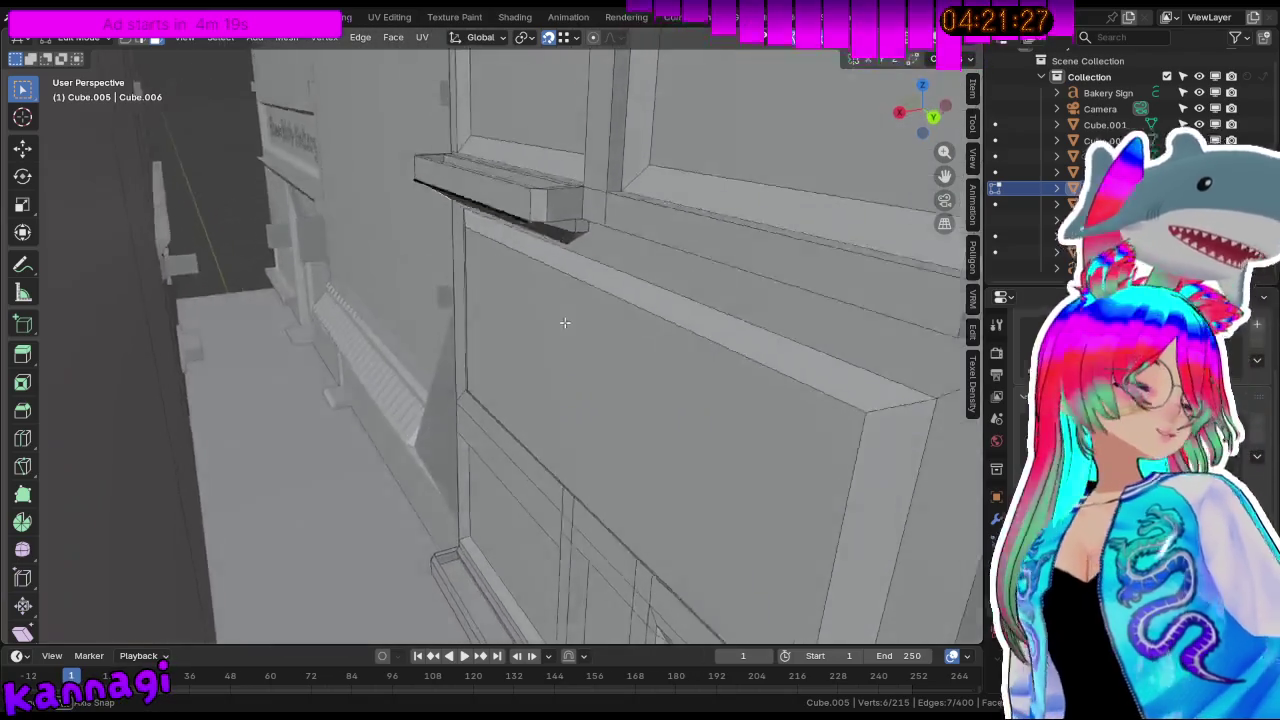
pyautogui.scroll(4, 605, 358)
pyautogui.scroll(-4, 605, 358)
pyautogui.moveTo(605, 358)
pyautogui.mouseDown(button='middle')
pyautogui.moveTo(665, 277)
pyautogui.moveTo(622, 322)
pyautogui.mouseUp(button='middle')
# Extrude the end face of the box ledge upward along Z into a post.
pyautogui.click(665, 277)
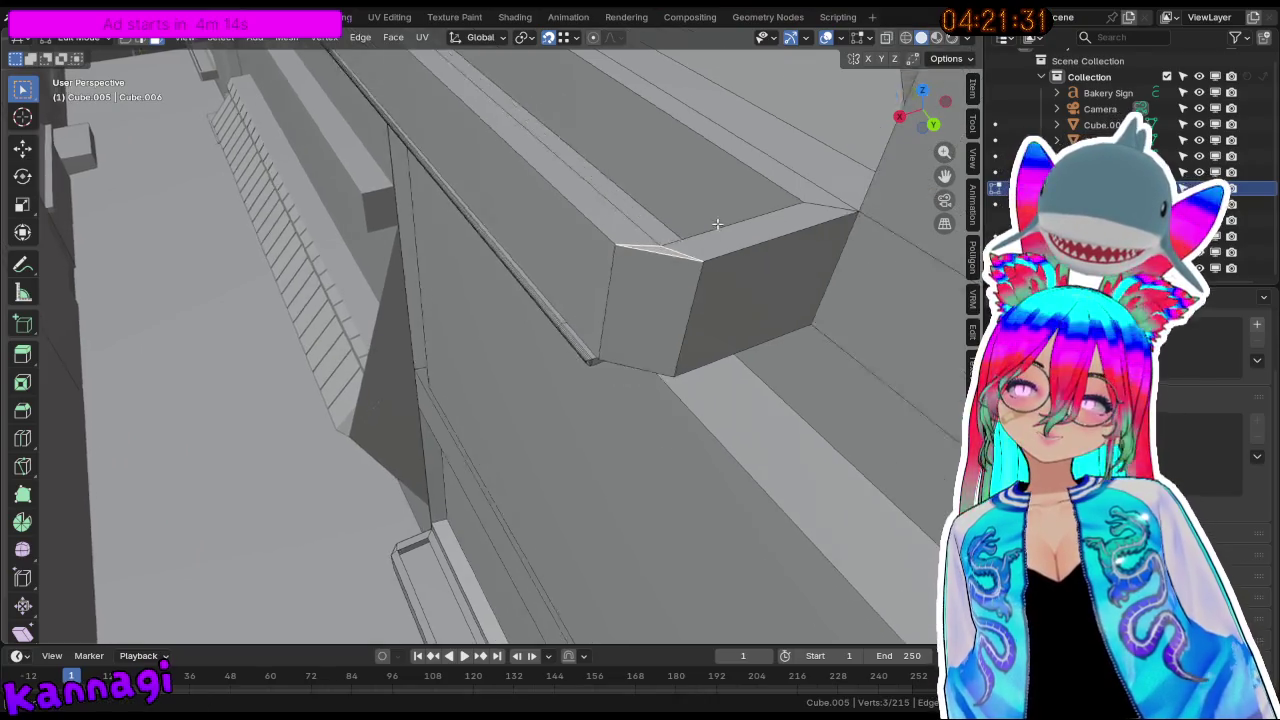
pyautogui.press('e')
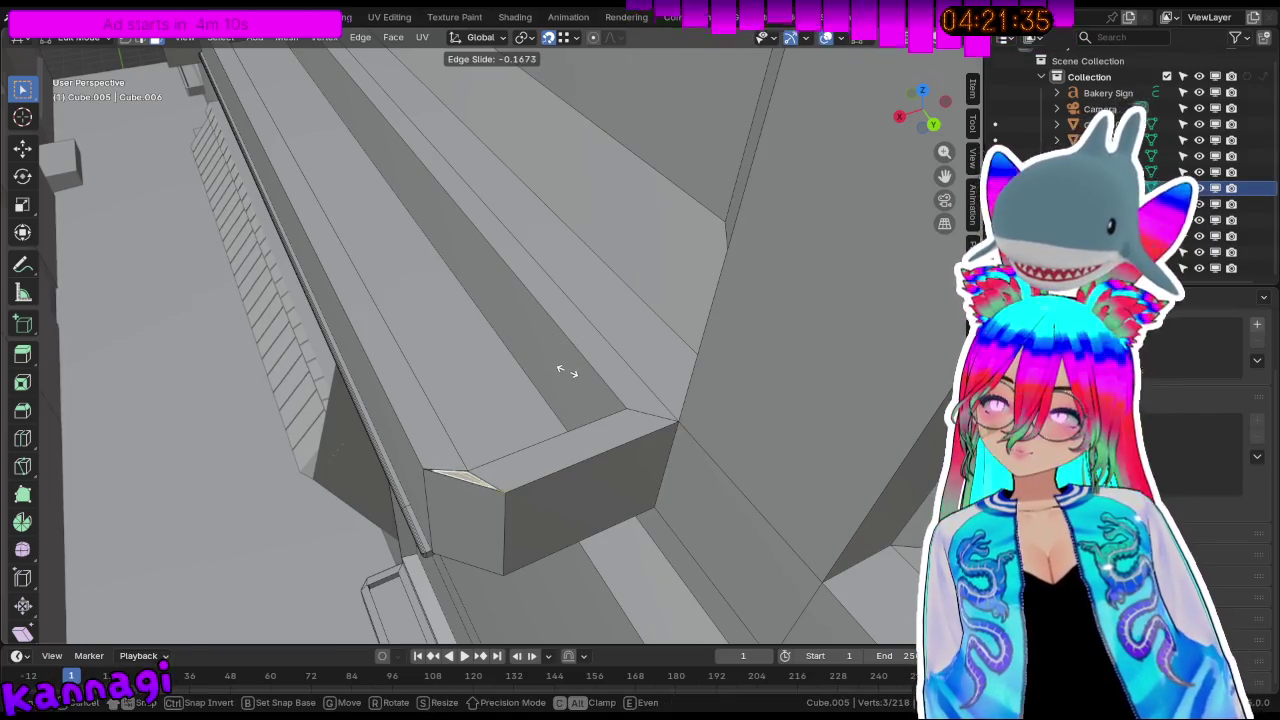
pyautogui.press('Escape')
pyautogui.press('g')
pyautogui.press('z')
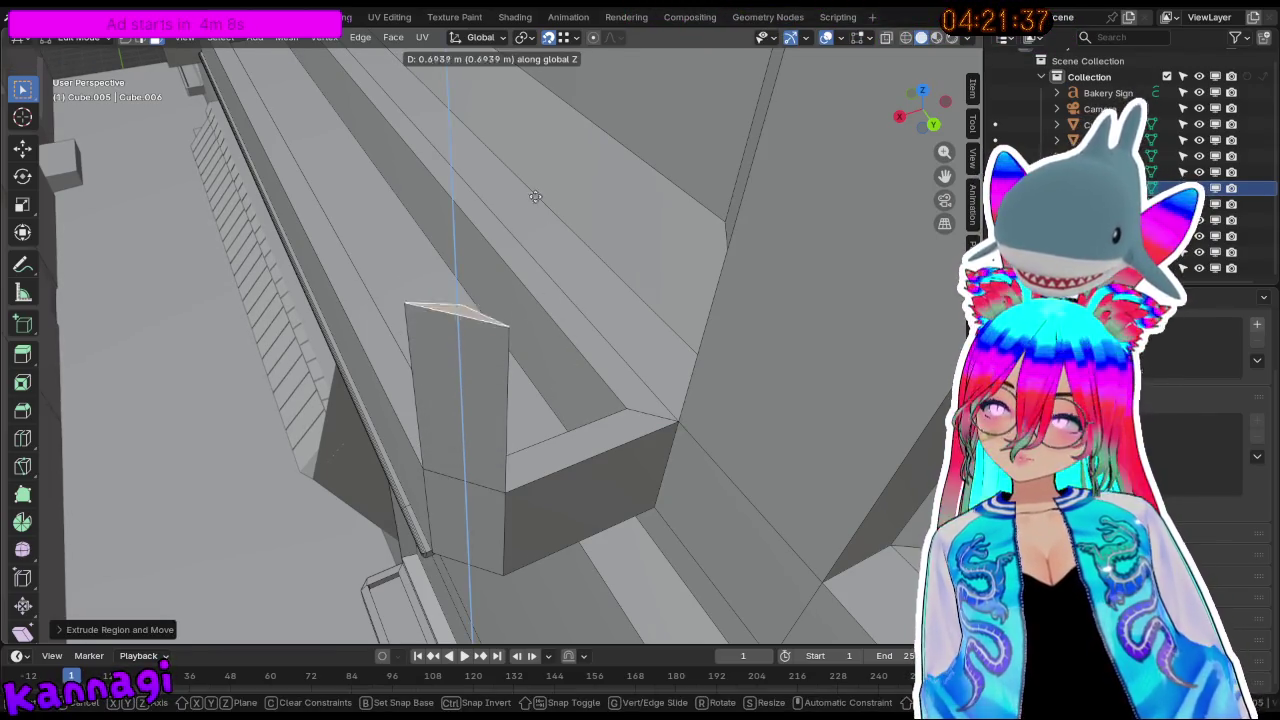
pyautogui.click(524, 147)
# Raise the extruded strip higher along Z, then undo the change.
pyautogui.scroll(5, 370, 311)
pyautogui.moveTo(370, 311)
pyautogui.mouseDown(button='middle')
pyautogui.moveTo(520, 117)
pyautogui.moveTo(475, 265)
pyautogui.mouseUp(button='middle')
pyautogui.scroll(-5, 494, 117)
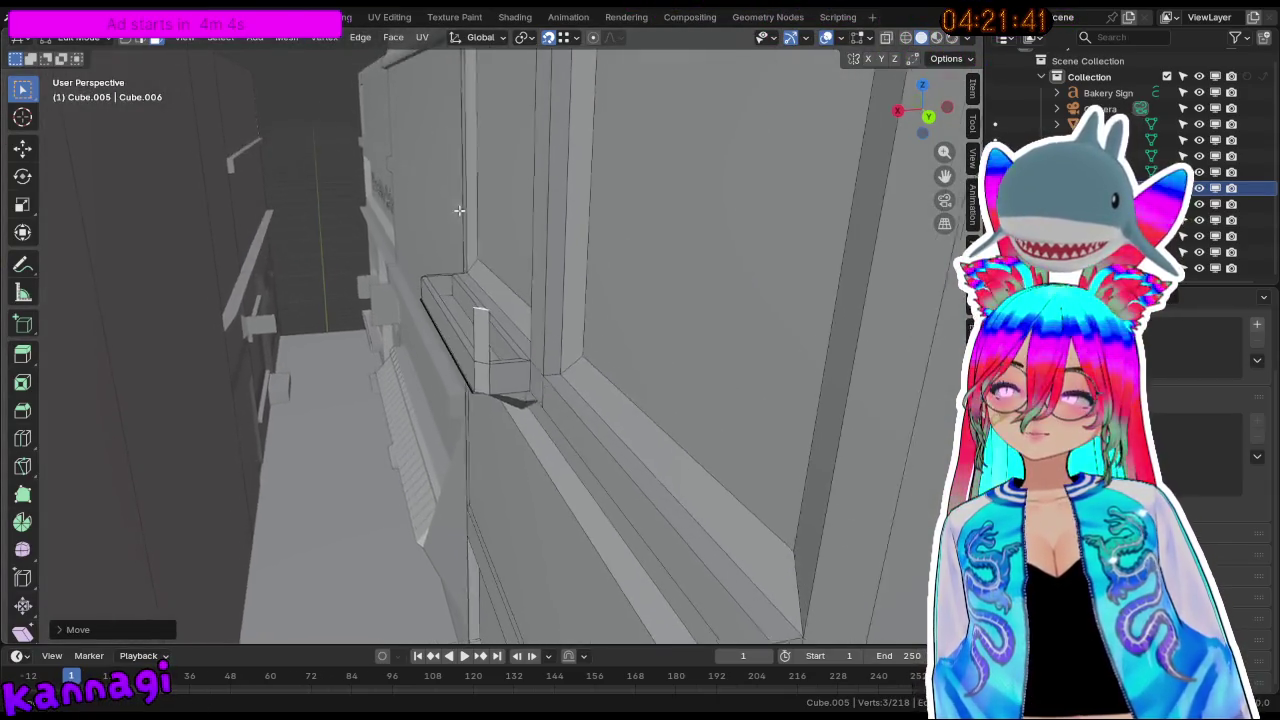
pyautogui.press('g')
pyautogui.press('z')
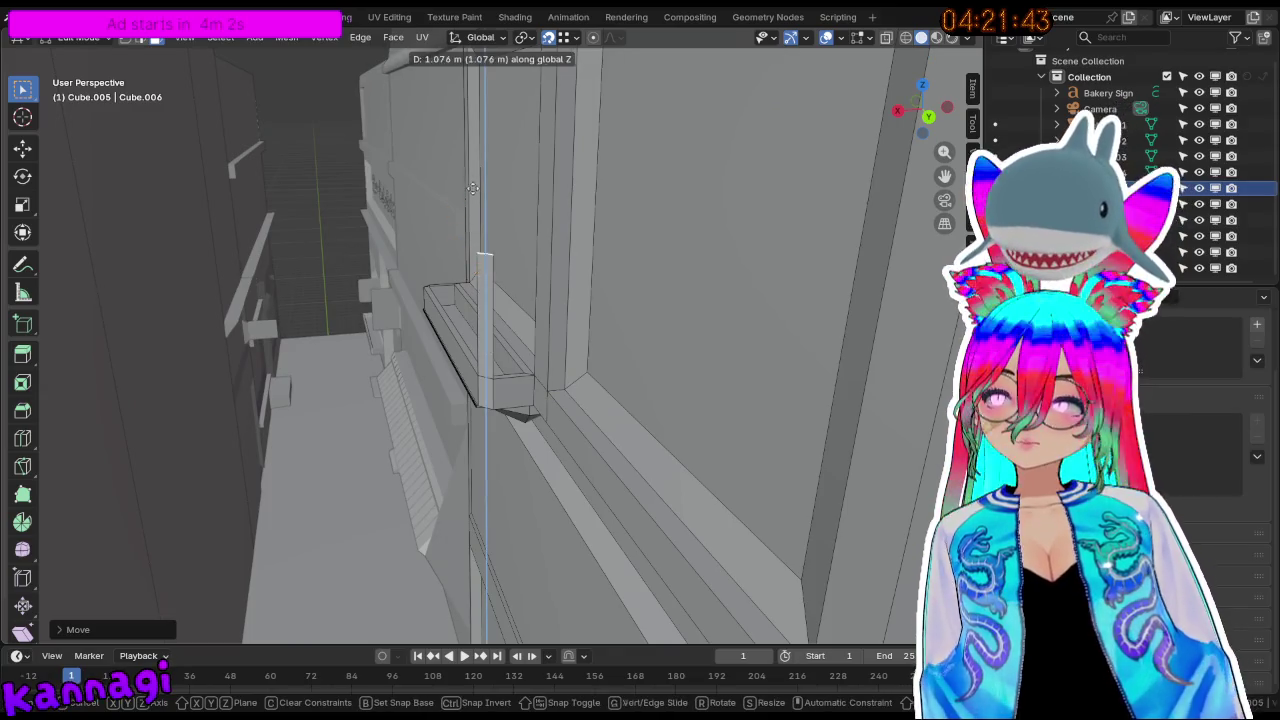
pyautogui.click(488, 94)
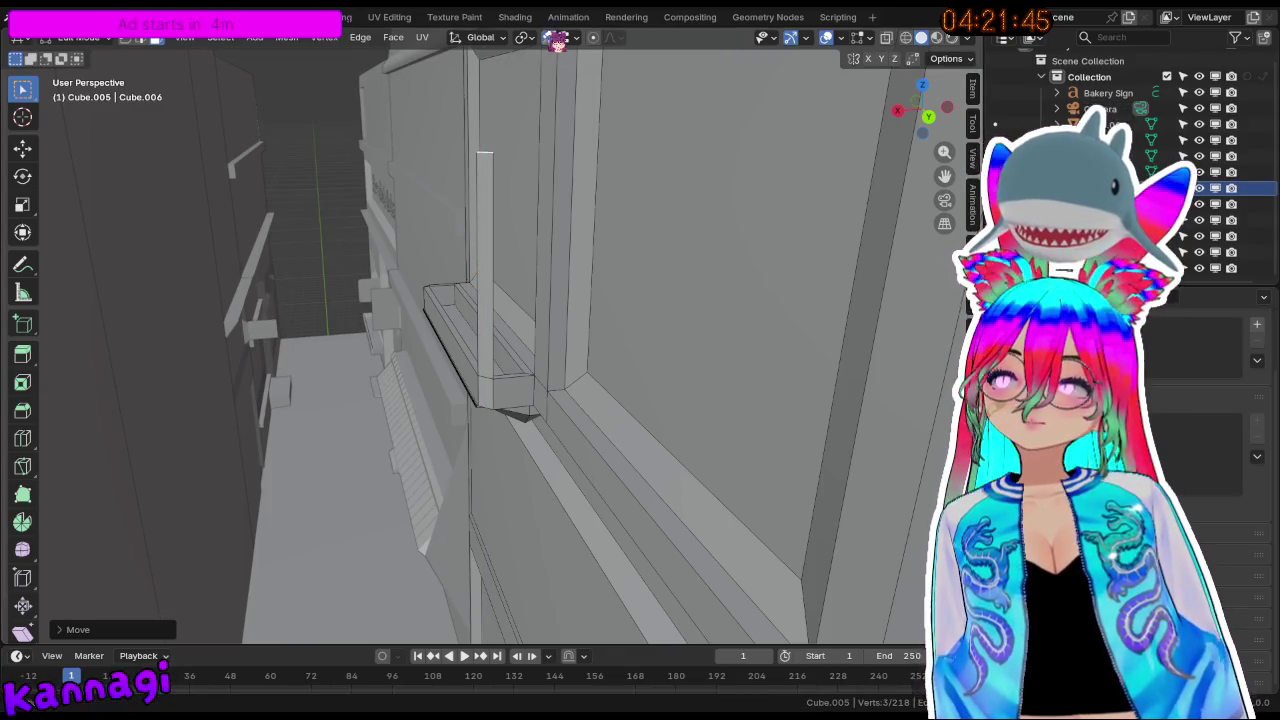
pyautogui.scroll(5, 383, 200)
pyautogui.scroll(-5, 426, 190)
pyautogui.moveTo(426, 190)
pyautogui.mouseDown(button='middle')
pyautogui.moveTo(437, 332)
pyautogui.moveTo(500, 391)
pyautogui.mouseUp(button='middle')
pyautogui.hotkey('ctrl', 'z')
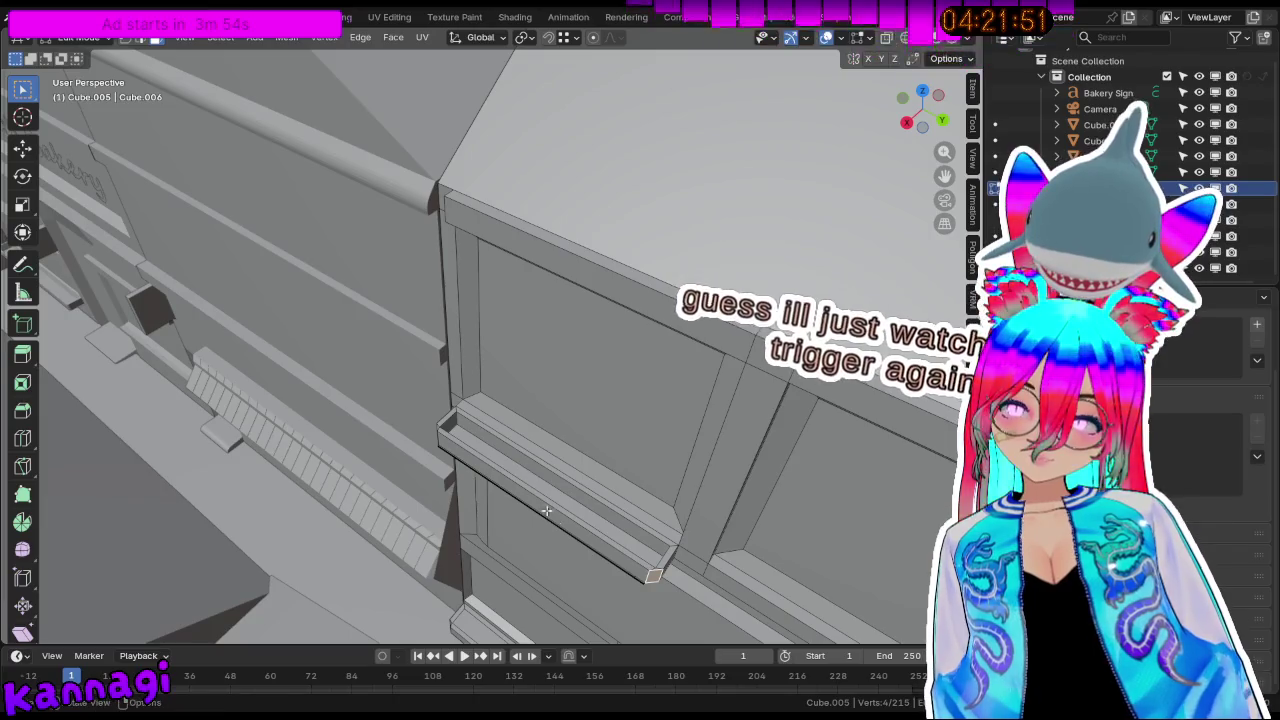
# Extrude the selected face upward into a thin vertical post.
pyautogui.moveTo(524, 466); pyautogui.dragTo(560, 470, button='middle')
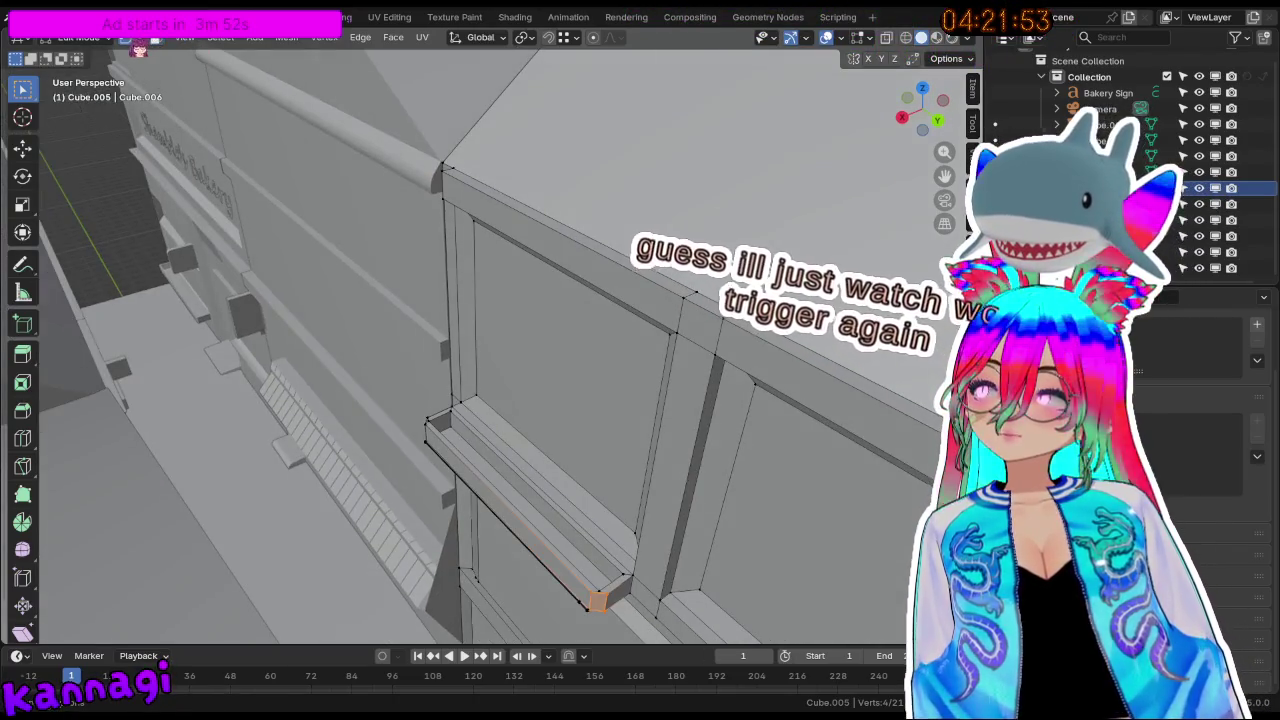
pyautogui.moveTo(598, 602)
pyautogui.mouseDown(button='middle')
pyautogui.moveTo(644, 583)
pyautogui.moveTo(599, 456)
pyautogui.mouseUp(button='middle')
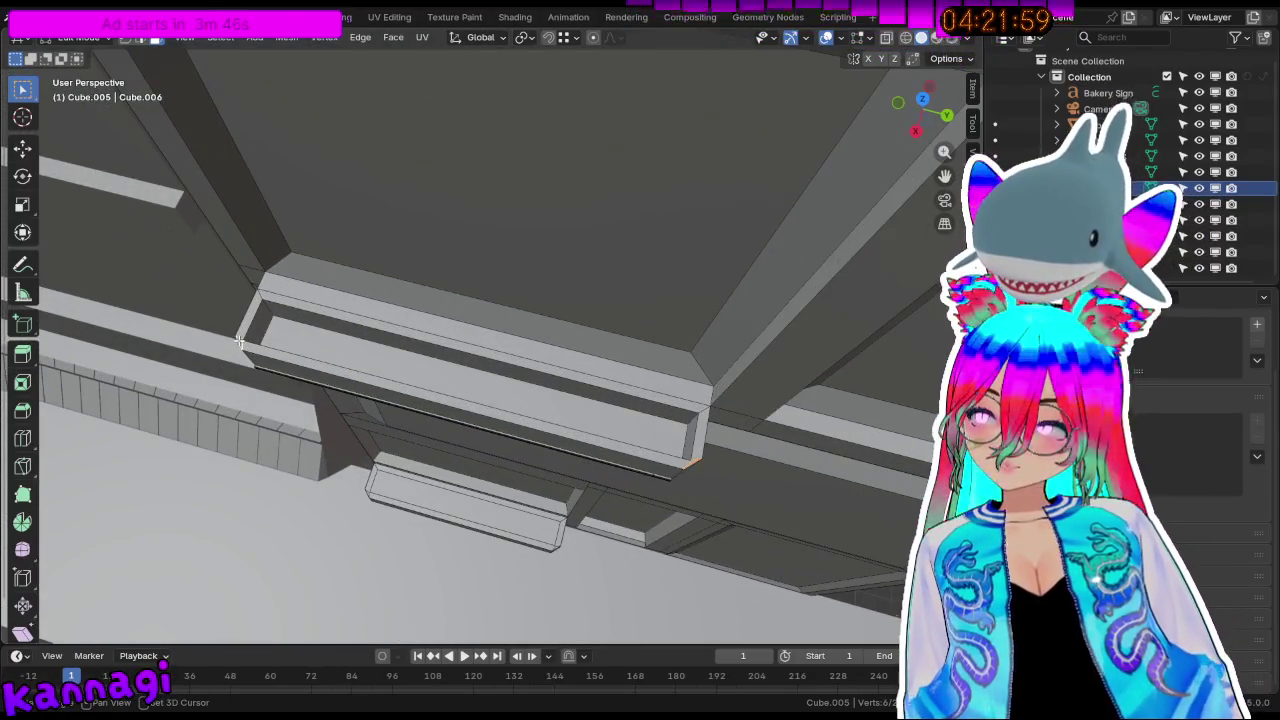
pyautogui.press('e')
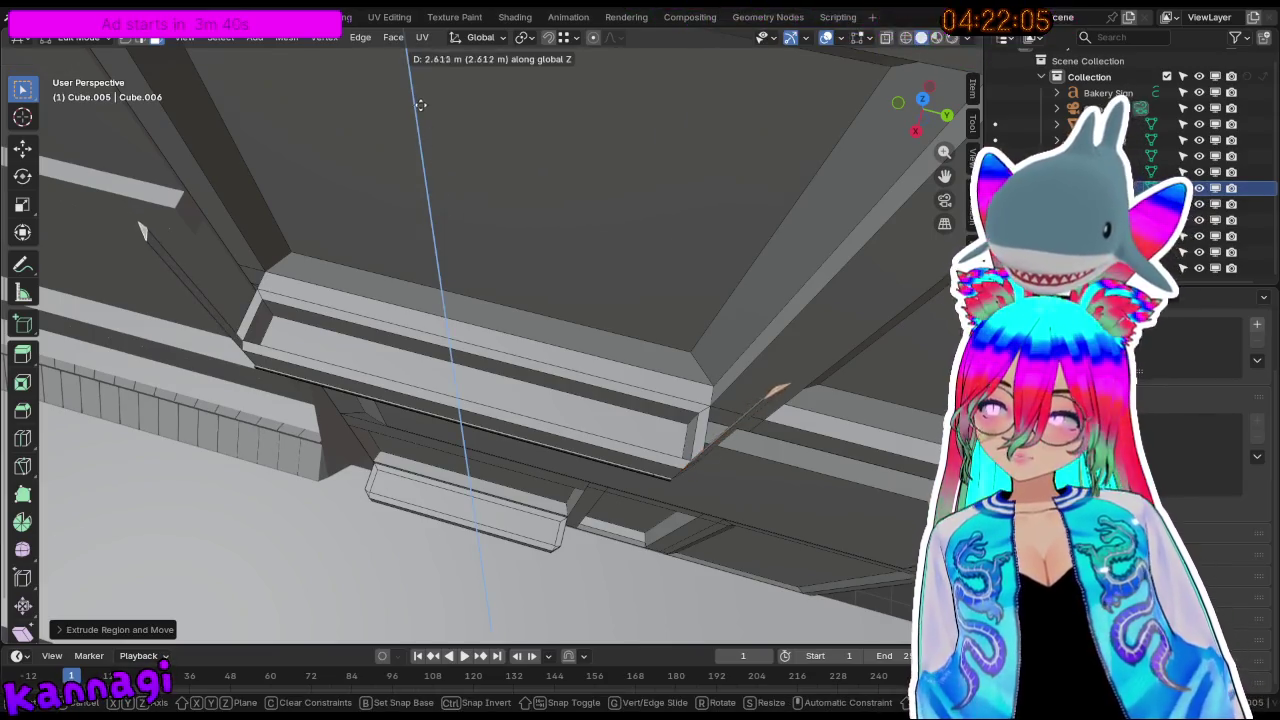
pyautogui.click(405, 624)
pyautogui.moveTo(357, 371)
pyautogui.mouseDown(button='middle')
pyautogui.moveTo(458, 316)
pyautogui.moveTo(371, 309)
pyautogui.moveTo(348, 328)
pyautogui.mouseUp(button='middle')
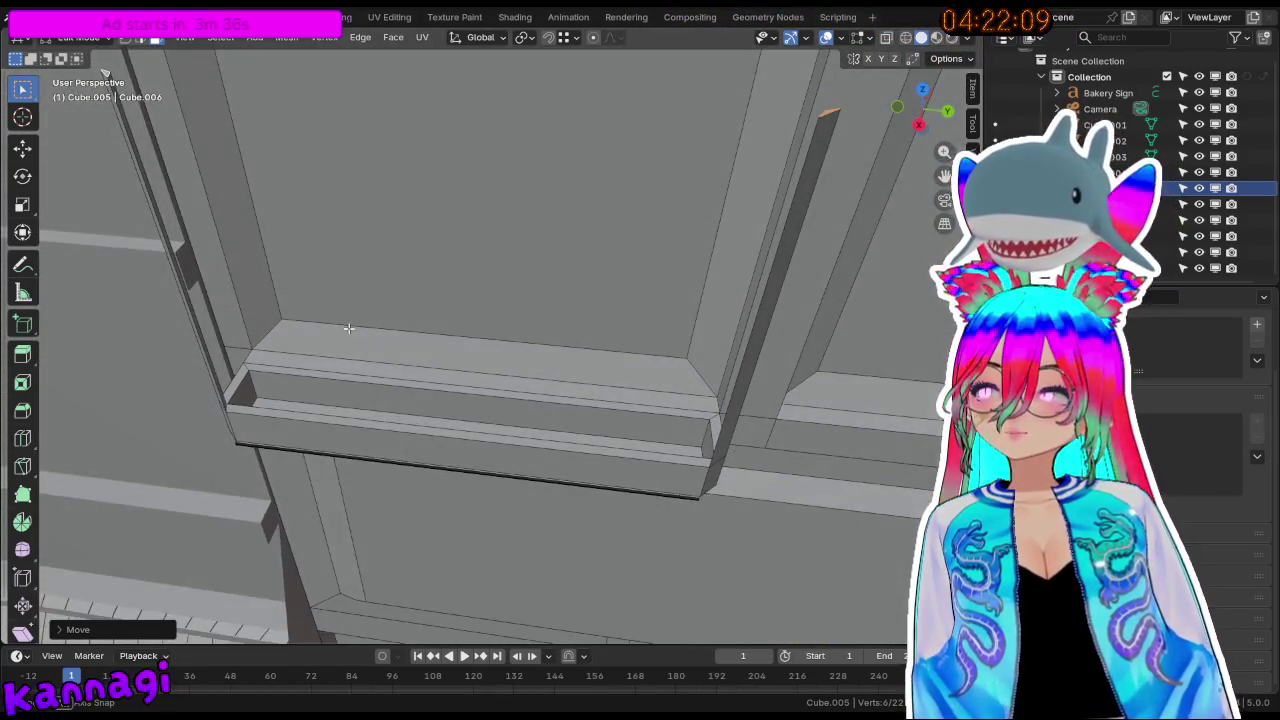
pyautogui.moveTo(371, 262); pyautogui.dragTo(393, 371, button='middle')
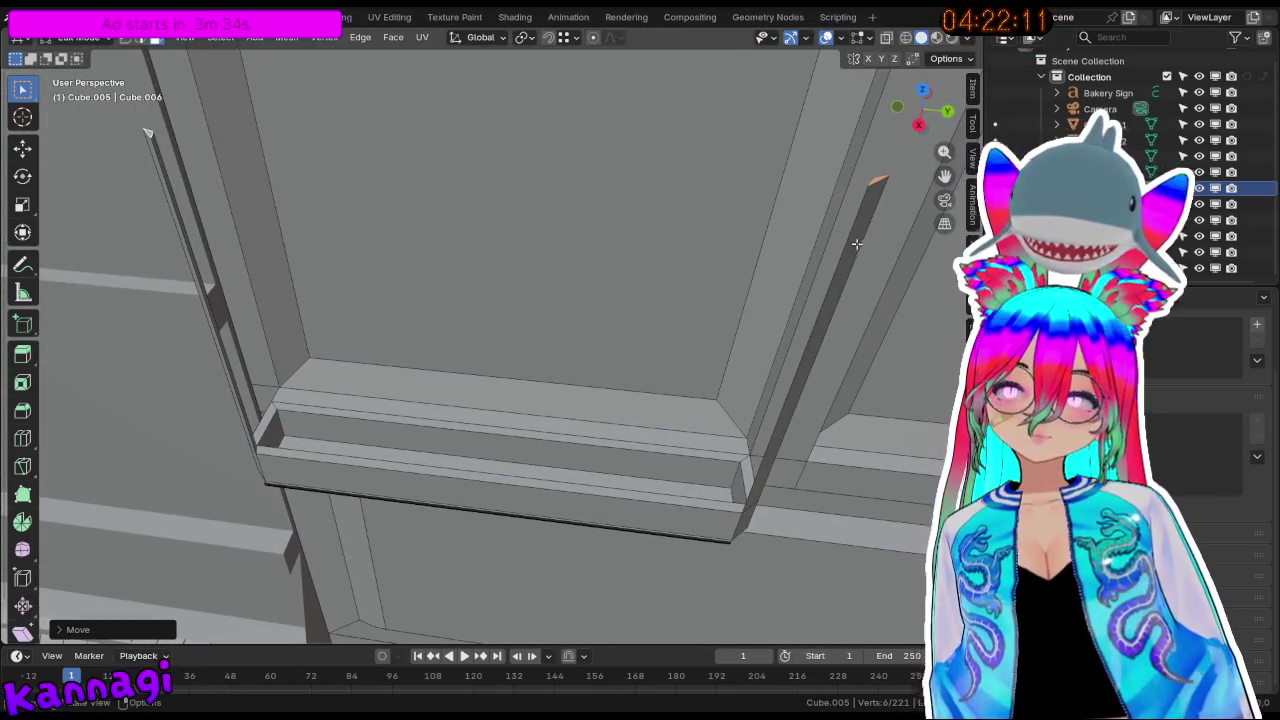
# Add an edge loop on the post and move it up along Z.
pyautogui.hotkey('ctrl', 'r')
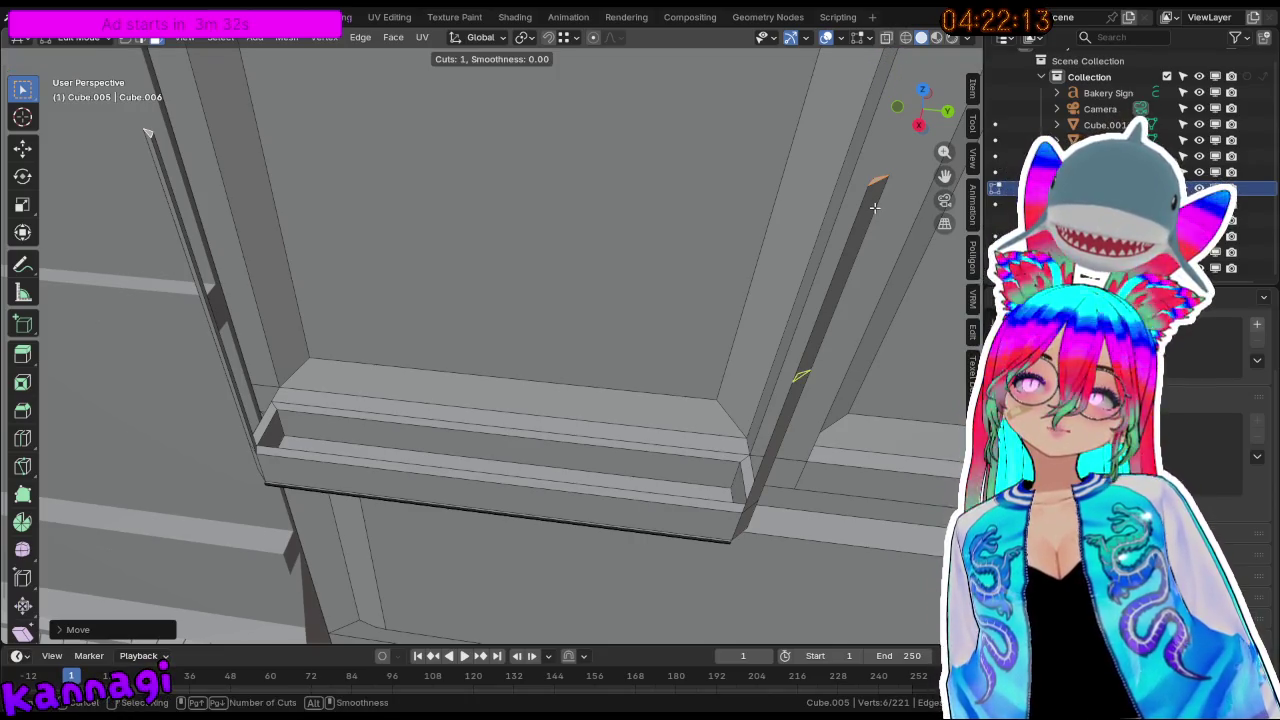
pyautogui.click(873, 208)
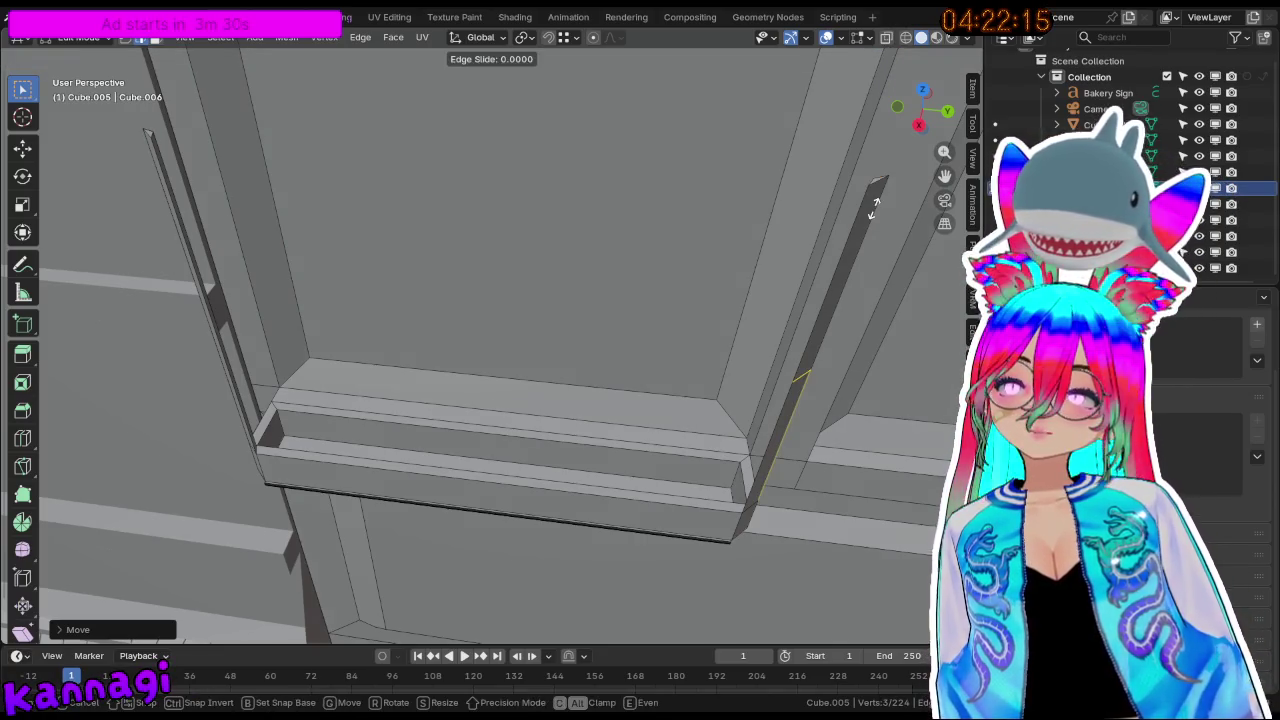
pyautogui.click(875, 168)
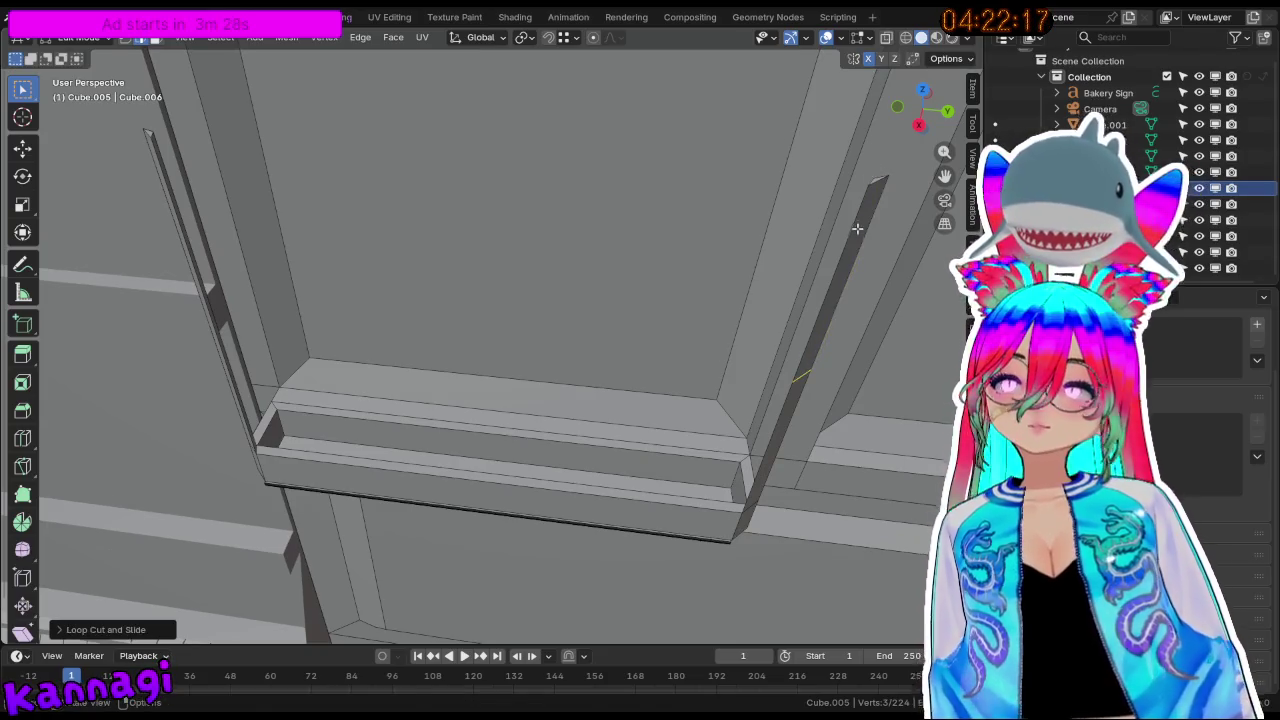
pyautogui.press('g')
pyautogui.press('z')
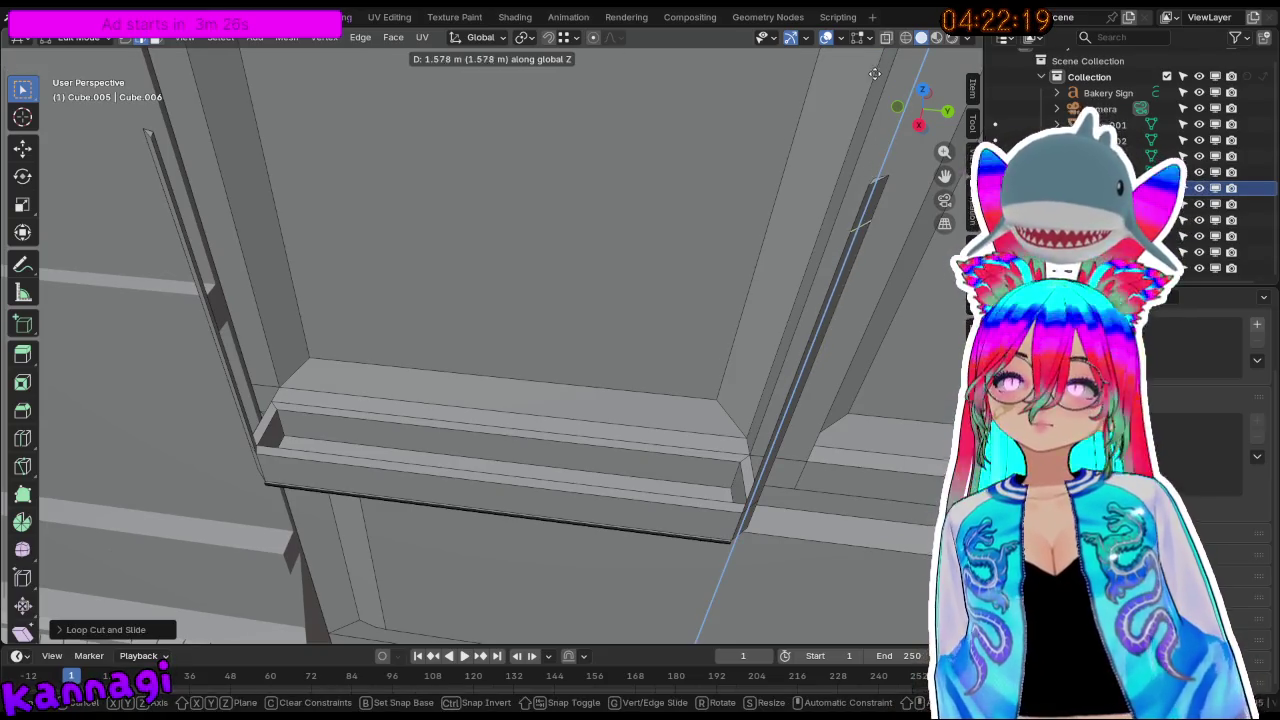
pyautogui.click(878, 58)
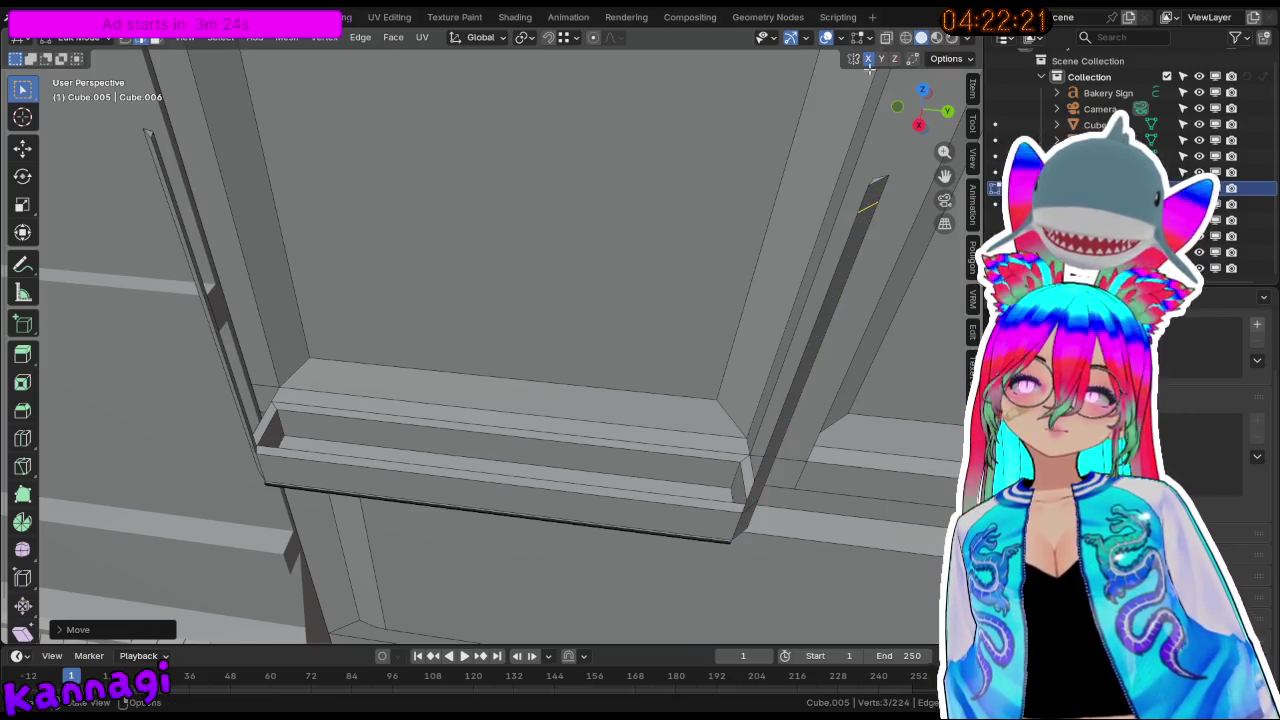
# Add an edge loop across the vertical bar's front face, then switch to right orthographic view.
pyautogui.moveTo(286, 251); pyautogui.dragTo(351, 292, button='middle')
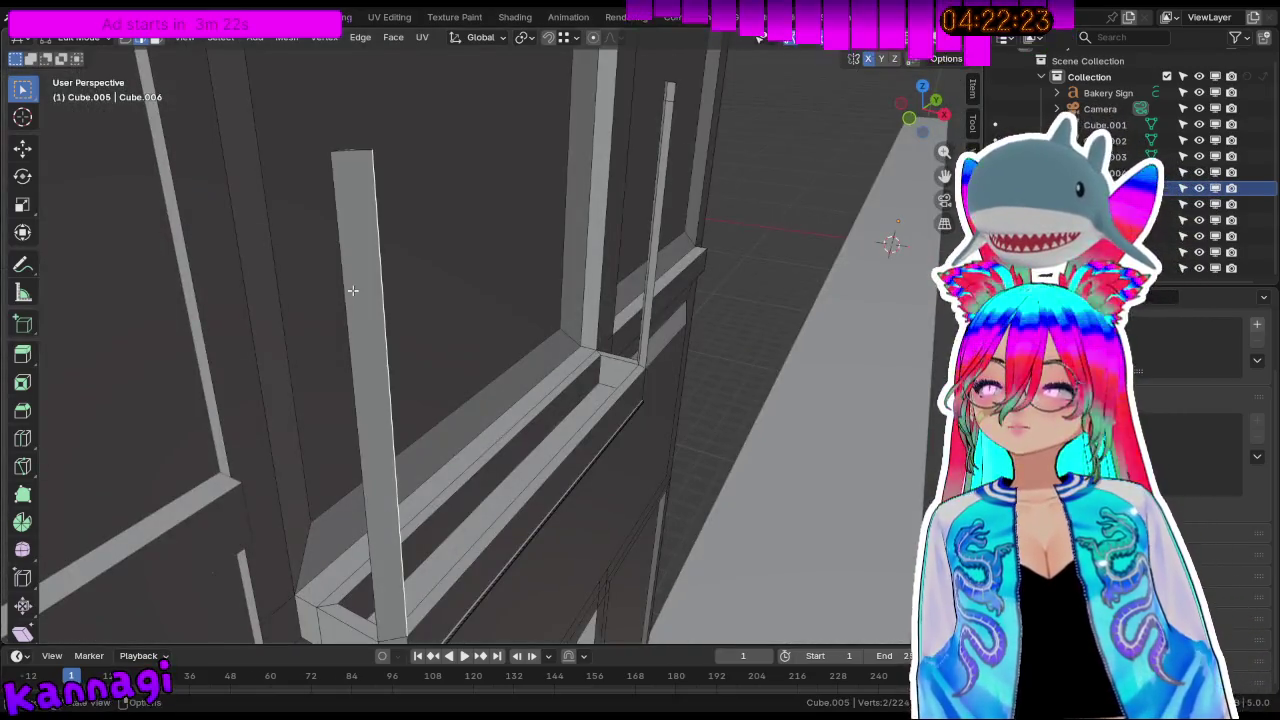
pyautogui.click(308, 290)
pyautogui.click(370, 284)
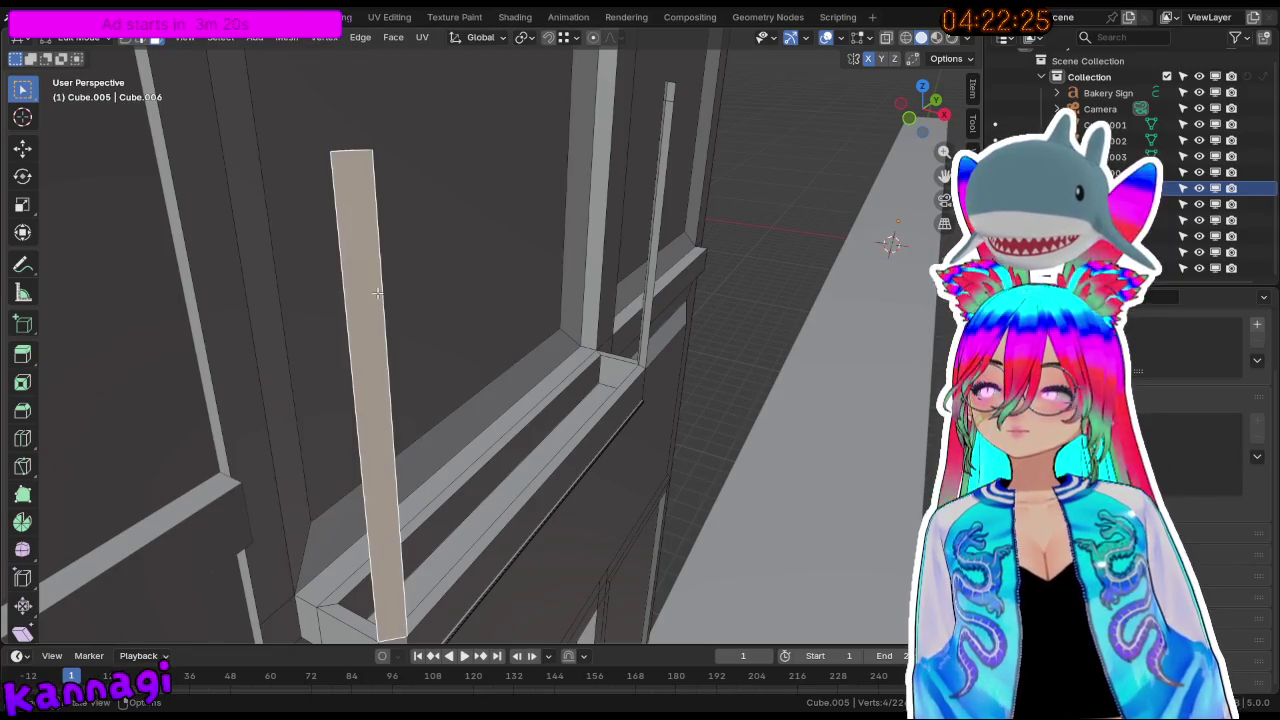
pyautogui.click(394, 337)
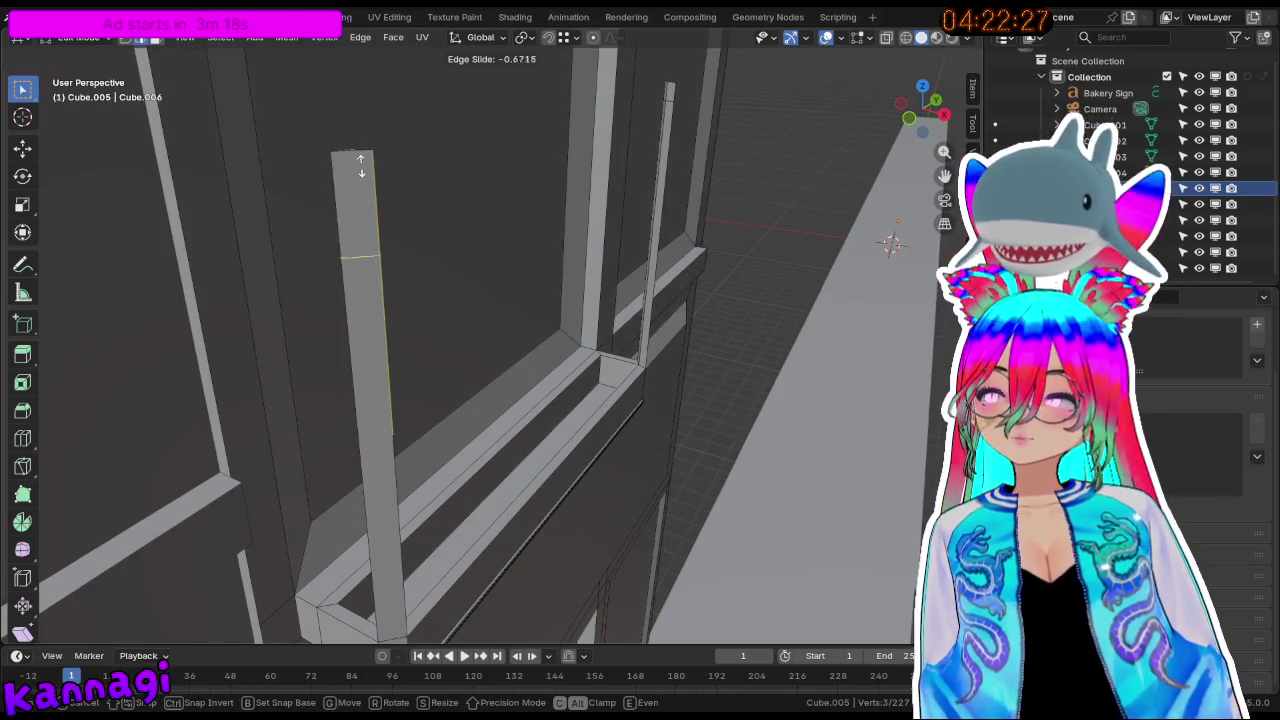
pyautogui.moveTo(358, 139)
pyautogui.mouseDown(button='middle')
pyautogui.moveTo(645, 214)
pyautogui.moveTo(429, 143)
pyautogui.moveTo(343, 163)
pyautogui.moveTo(399, 149)
pyautogui.moveTo(723, 249)
pyautogui.moveTo(472, 135)
pyautogui.moveTo(557, 277)
pyautogui.moveTo(460, 255)
pyautogui.mouseUp(button='middle')
pyautogui.press('KP_3')
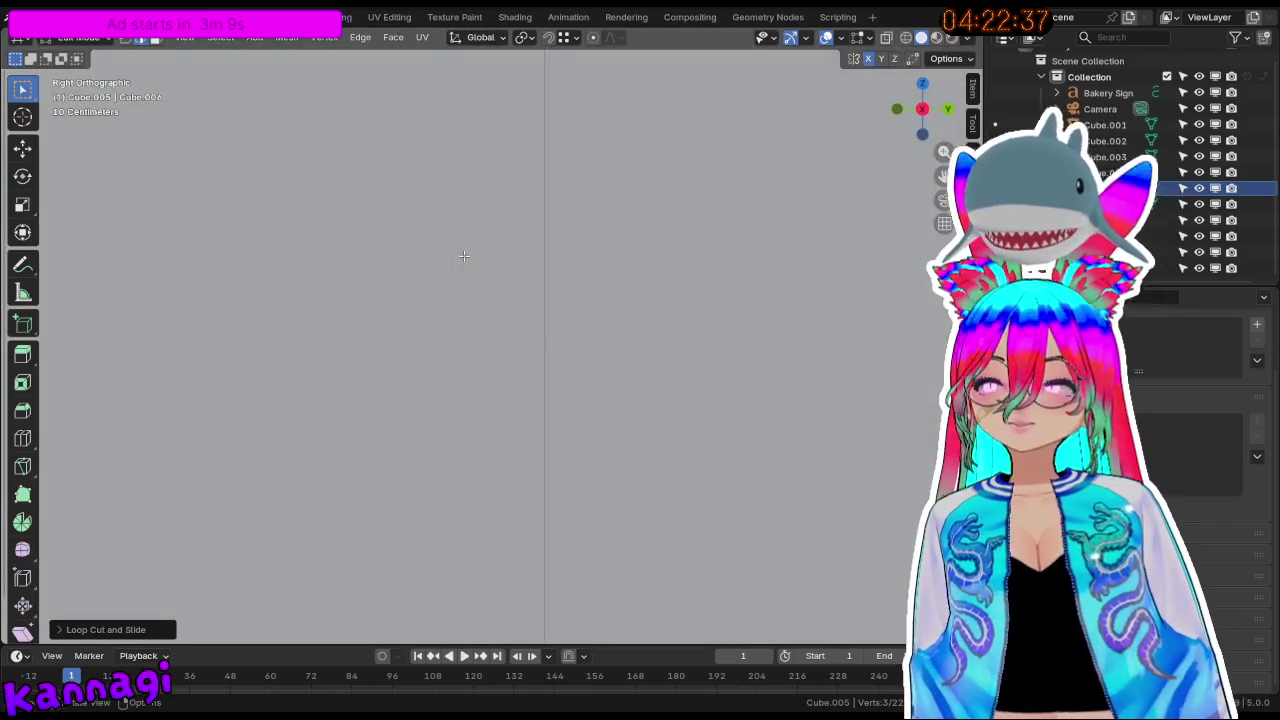
pyautogui.scroll(-5, 415, 252)
pyautogui.scroll(-4, 386, 286)
pyautogui.moveTo(606, 306)
pyautogui.mouseDown(button='middle')
pyautogui.moveTo(663, 343)
pyautogui.moveTo(433, 309)
pyautogui.moveTo(149, 333)
pyautogui.moveTo(197, 300)
pyautogui.moveTo(27, 276)
pyautogui.mouseUp(button='middle')
pyautogui.press('KP_Decimal')
pyautogui.scroll(-5, 400, 360)
pyautogui.moveTo(400, 360)
pyautogui.mouseDown(button='middle')
pyautogui.moveTo(597, 357)
pyautogui.moveTo(449, 370)
pyautogui.mouseUp(button='middle')
pyautogui.scroll(5, 597, 357)
pyautogui.scroll(2, 449, 370)
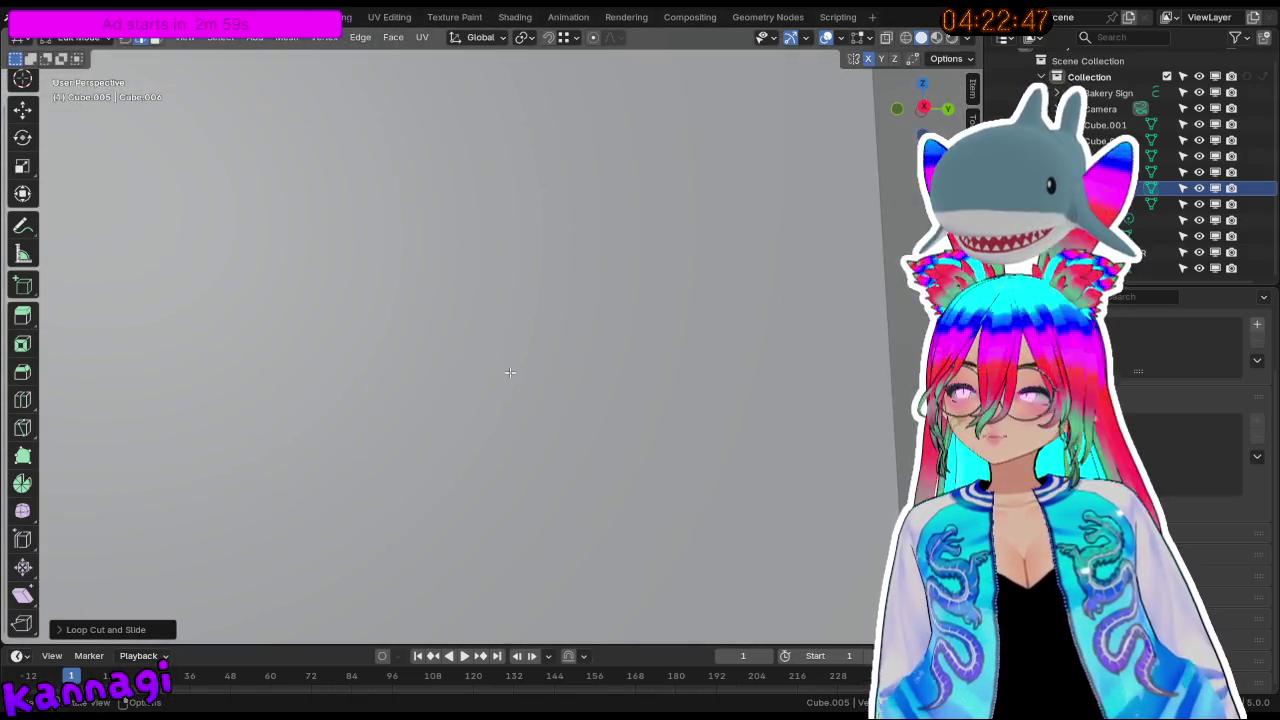
pyautogui.scroll(-2, 509, 372)
pyautogui.scroll(-3, 497, 380)
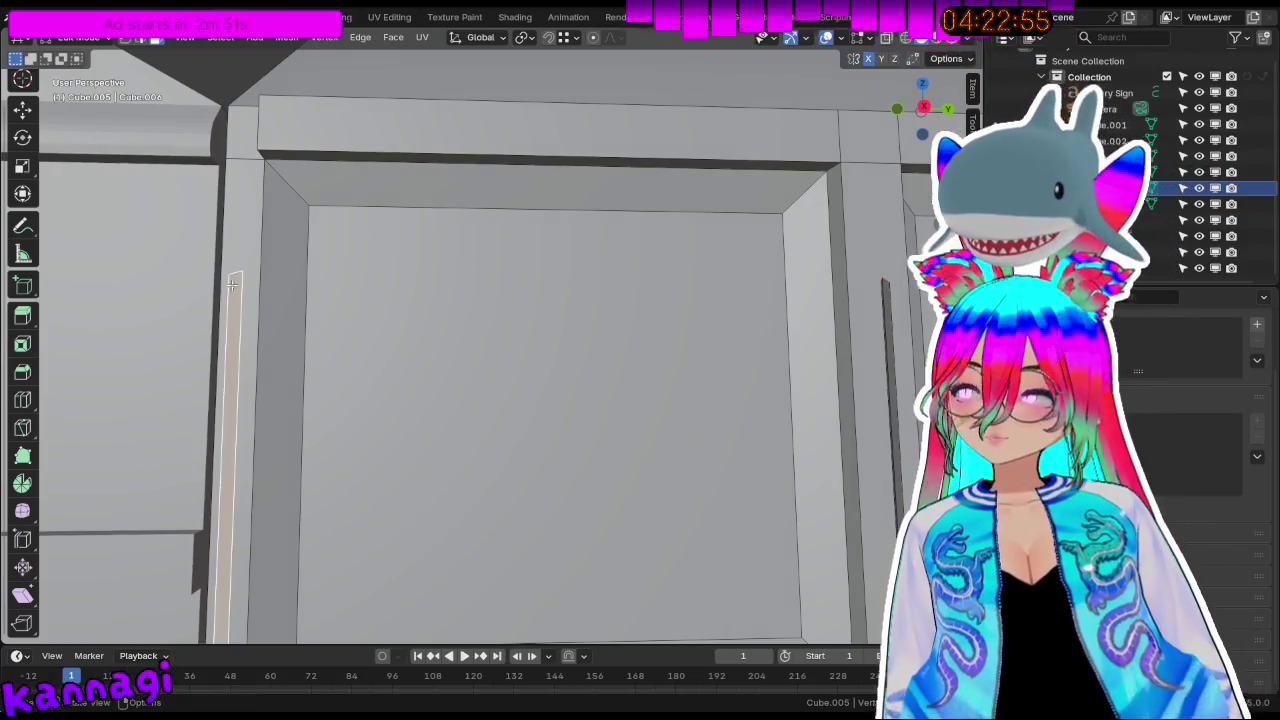
pyautogui.moveTo(231, 286); pyautogui.dragTo(656, 327, button='middle')
pyautogui.keyDown('shift'); pyautogui.click(890, 296); pyautogui.keyUp('shift')
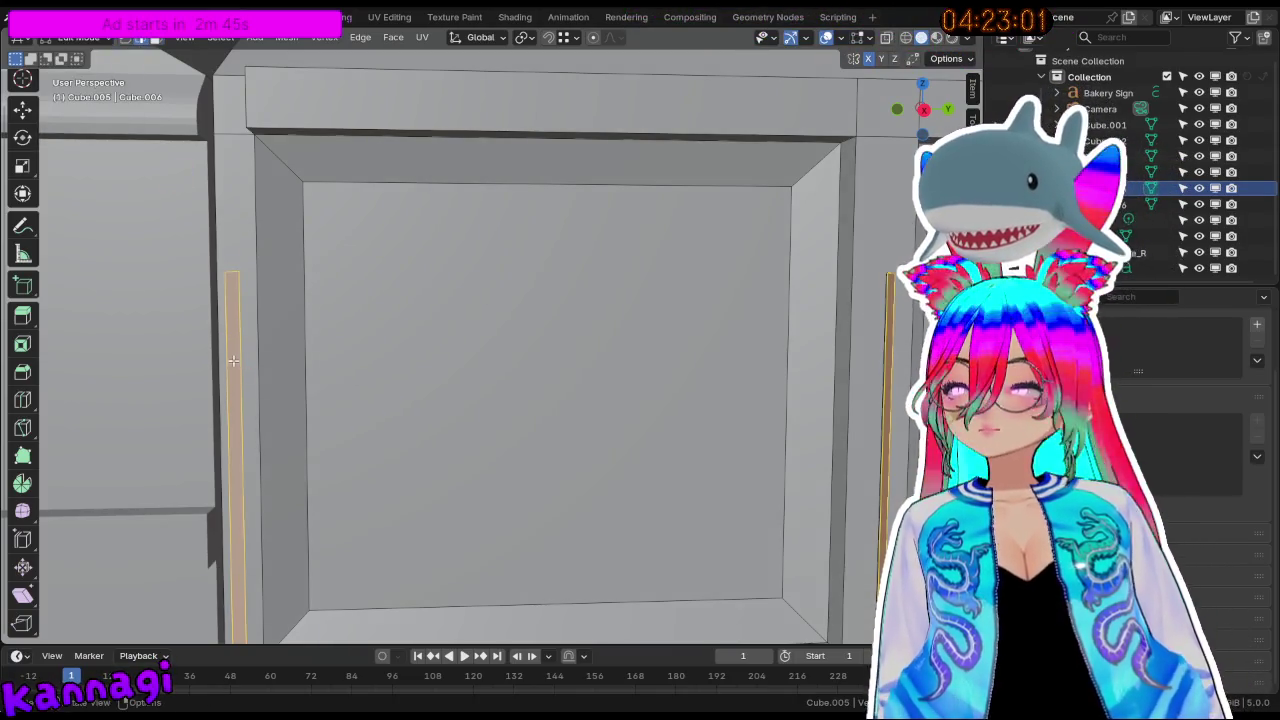
pyautogui.moveTo(229, 313)
pyautogui.mouseDown(button='middle')
pyautogui.moveTo(289, 331)
pyautogui.moveTo(371, 389)
pyautogui.moveTo(443, 400)
pyautogui.moveTo(231, 322)
pyautogui.mouseUp(button='middle')
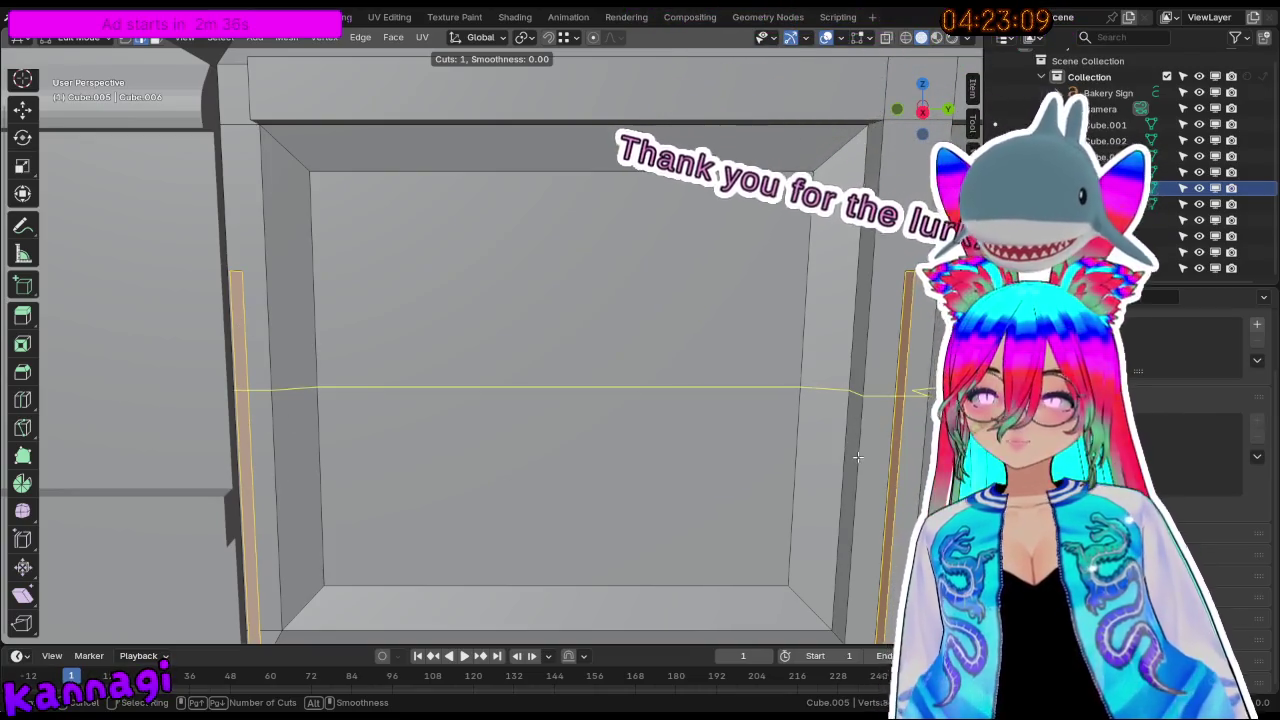
pyautogui.press('Escape')
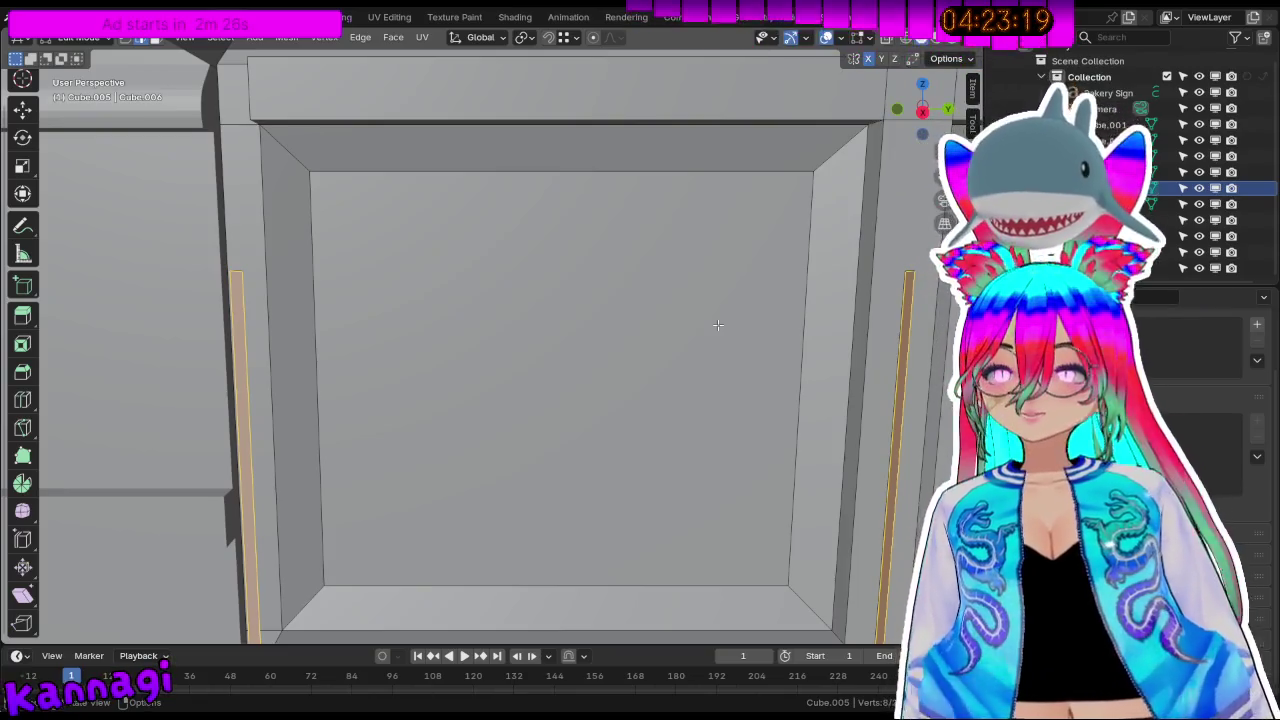
pyautogui.moveTo(651, 330)
pyautogui.mouseDown(button='middle')
pyautogui.moveTo(597, 401)
pyautogui.moveTo(681, 469)
pyautogui.moveTo(429, 509)
pyautogui.moveTo(651, 354)
pyautogui.moveTo(581, 307)
pyautogui.moveTo(597, 283)
pyautogui.moveTo(790, 258)
pyautogui.mouseUp(button='middle')
pyautogui.hotkey('alt', 'a')
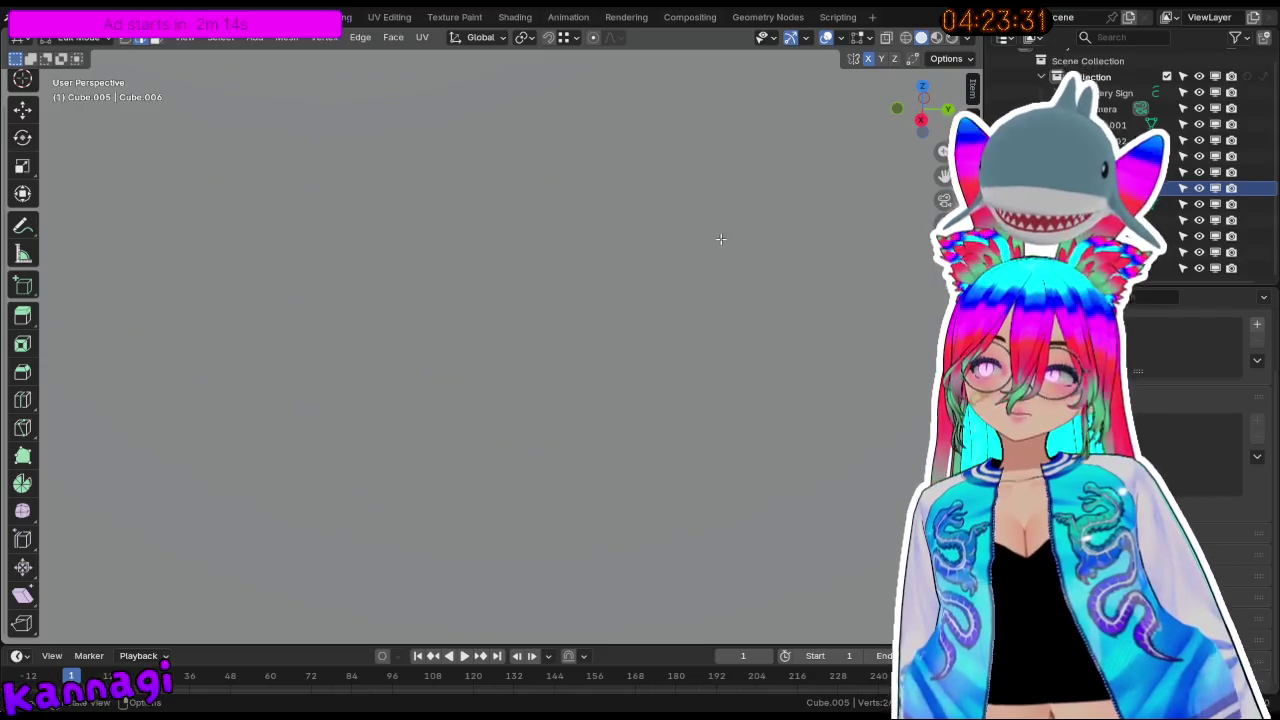
# Extend the selected edge along Y in two moves until the crossbar reaches the far post.
pyautogui.scroll(-5, 721, 239)
pyautogui.scroll(2, 646, 280)
pyautogui.scroll(2, 683, 385)
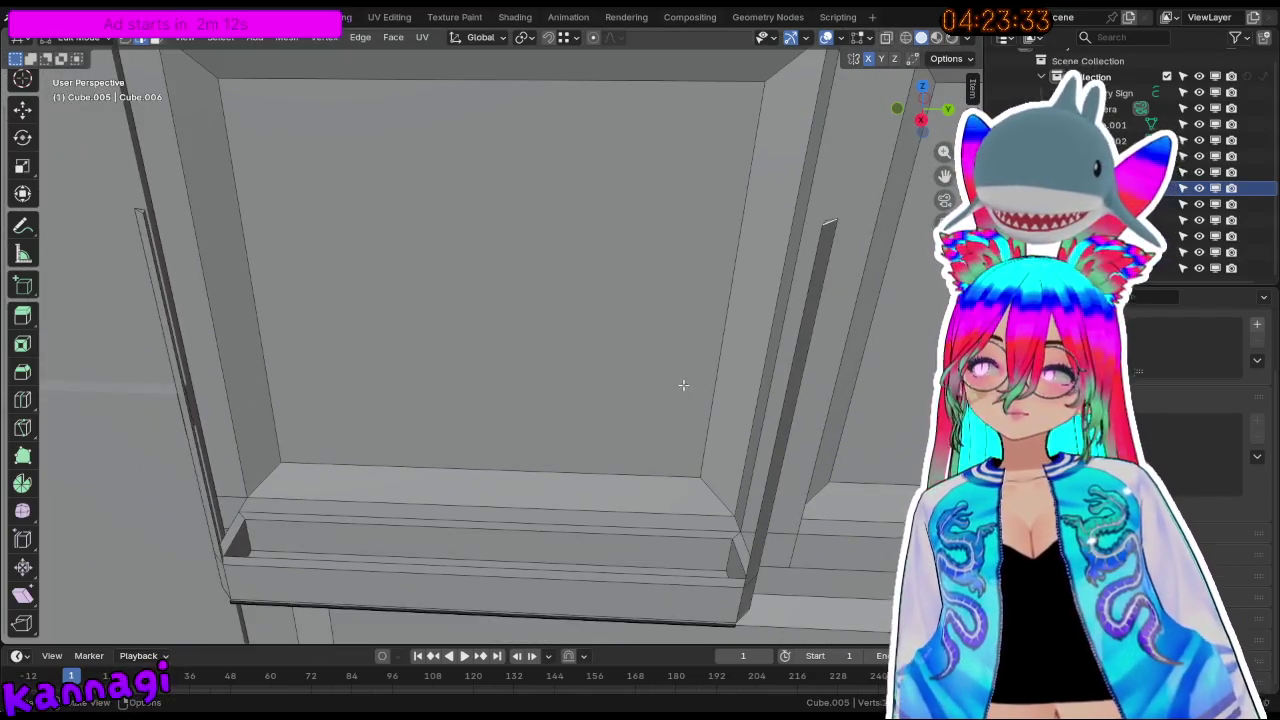
pyautogui.moveTo(845, 274)
pyautogui.mouseDown(button='middle')
pyautogui.moveTo(852, 229)
pyautogui.moveTo(852, 276)
pyautogui.mouseUp(button='middle')
pyautogui.press('g')
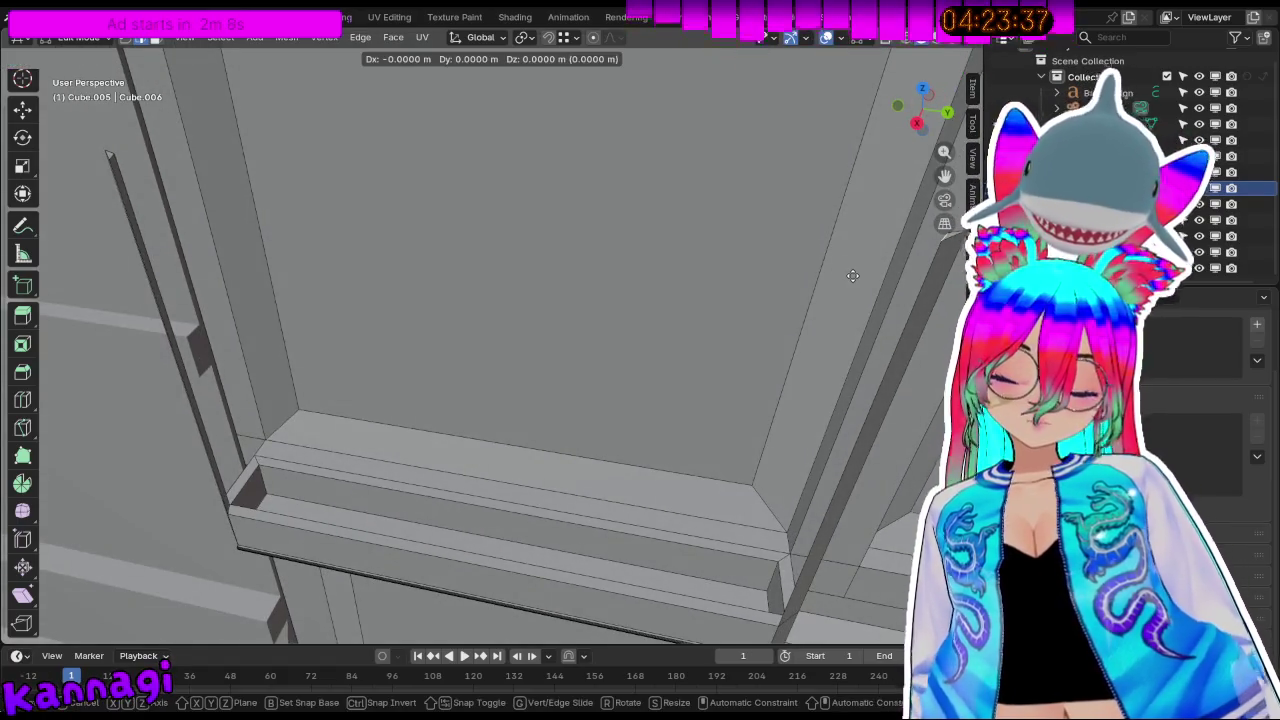
pyautogui.press('y')
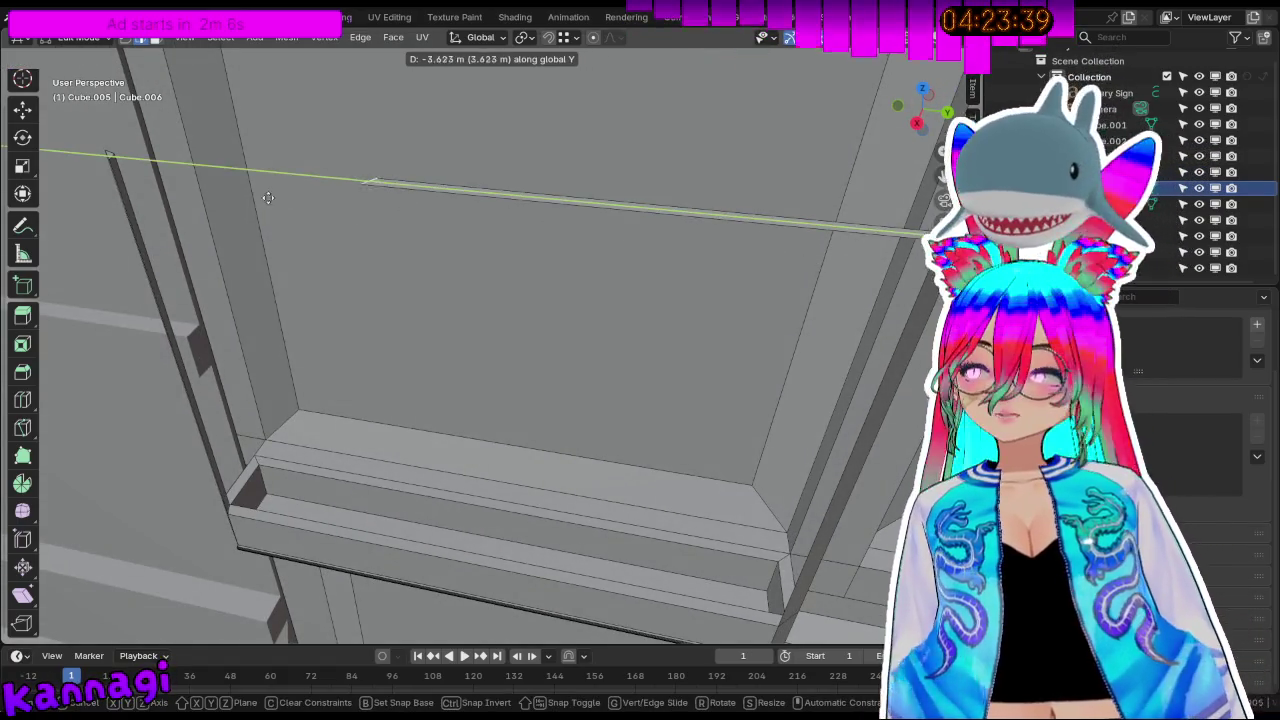
pyautogui.click(418, 228)
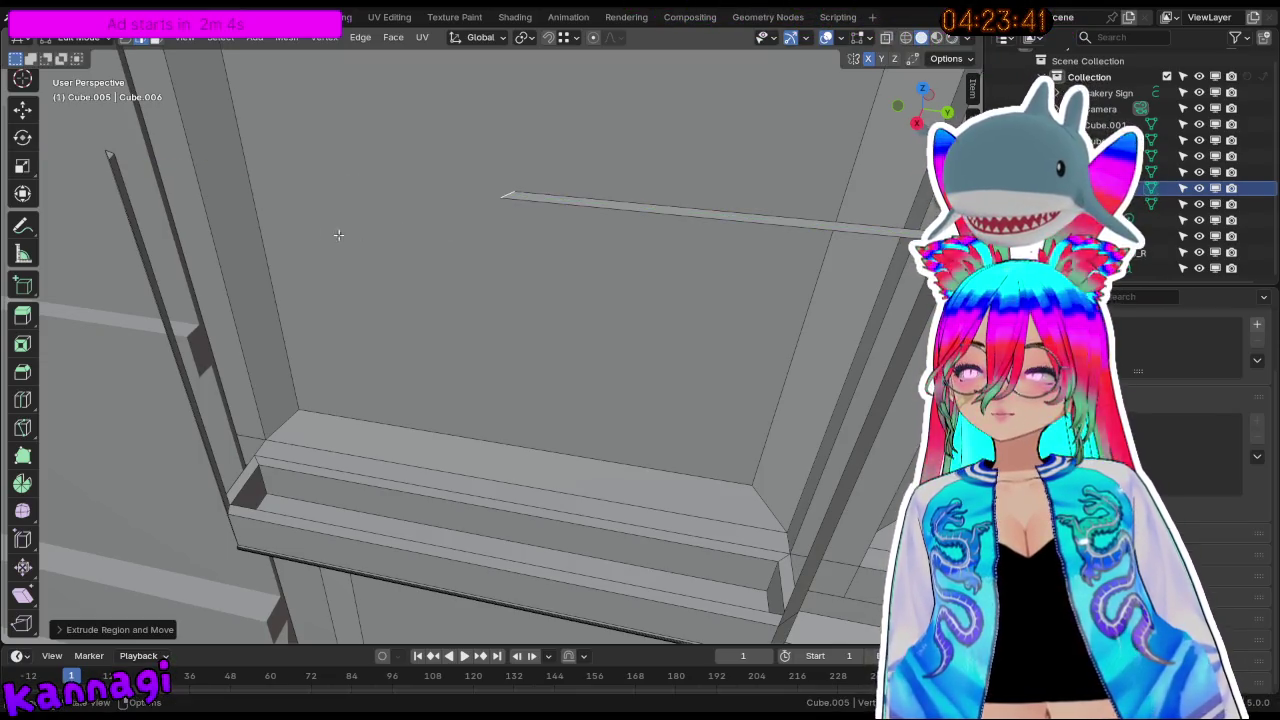
pyautogui.moveTo(355, 217); pyautogui.dragTo(240, 287, button='middle')
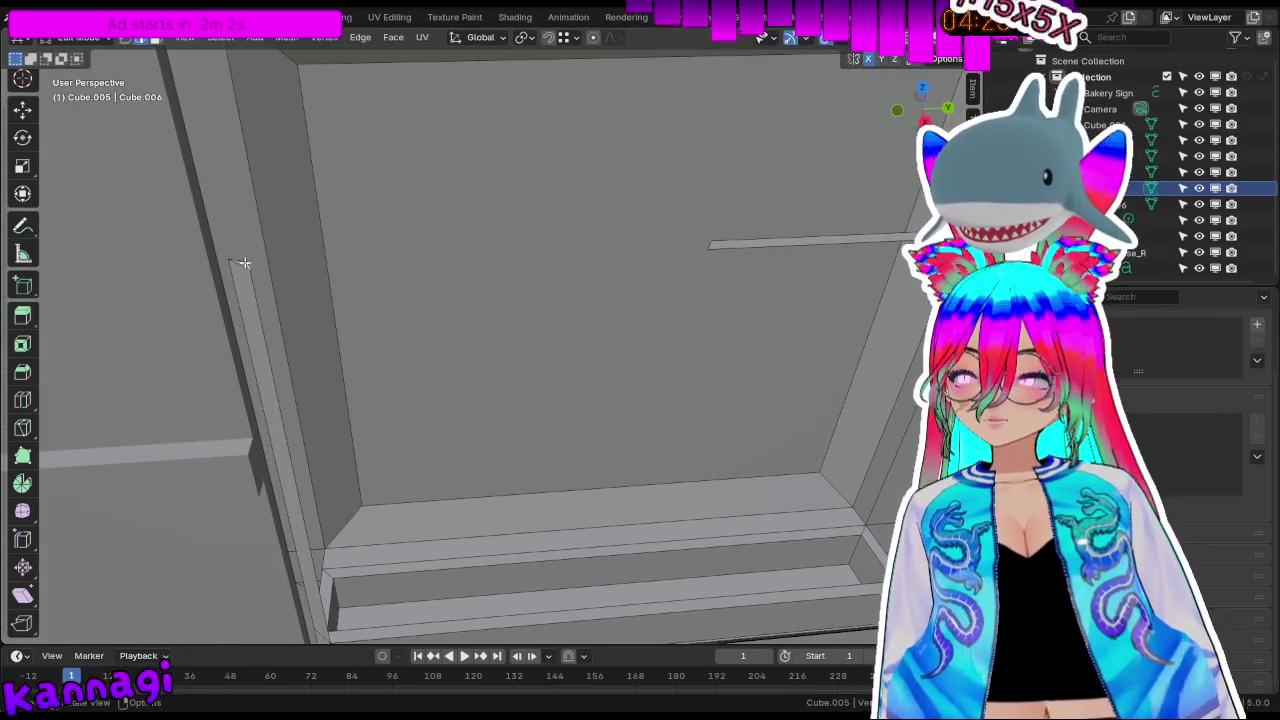
pyautogui.press('y')
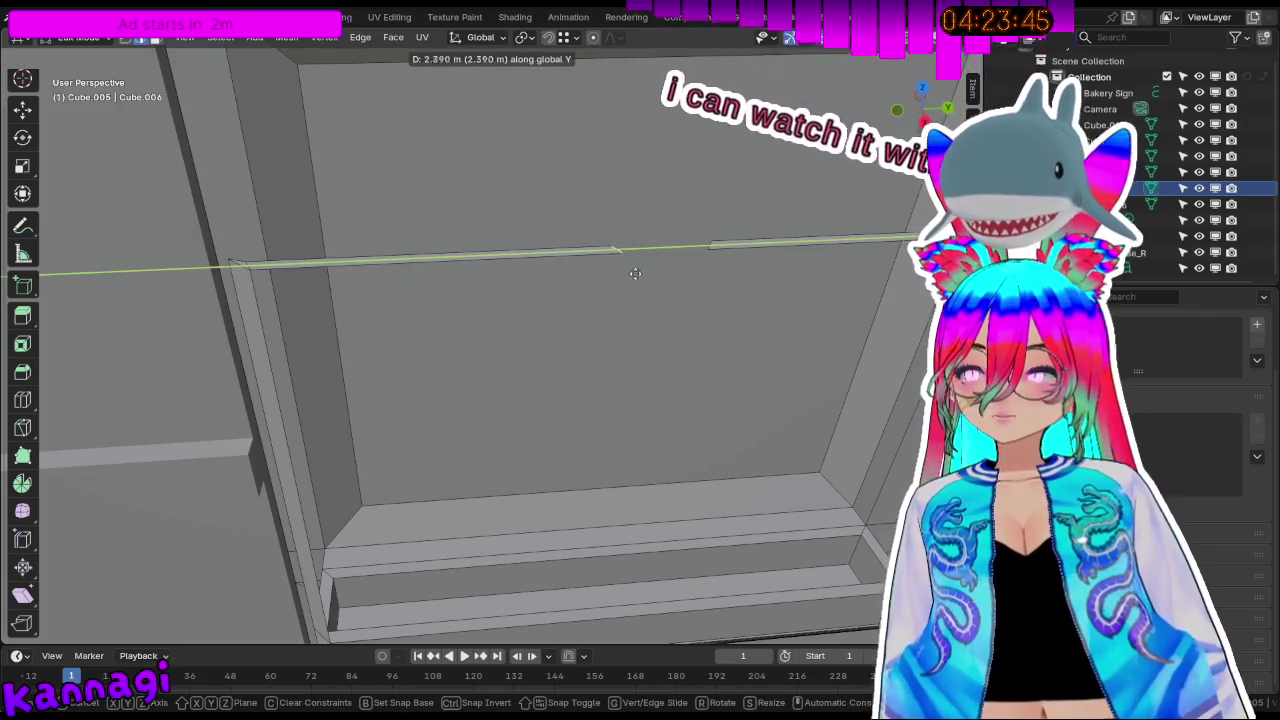
pyautogui.click(695, 267)
pyautogui.moveTo(695, 267)
pyautogui.mouseDown(button='middle')
pyautogui.moveTo(600, 320)
pyautogui.moveTo(614, 428)
pyautogui.mouseUp(button='middle')
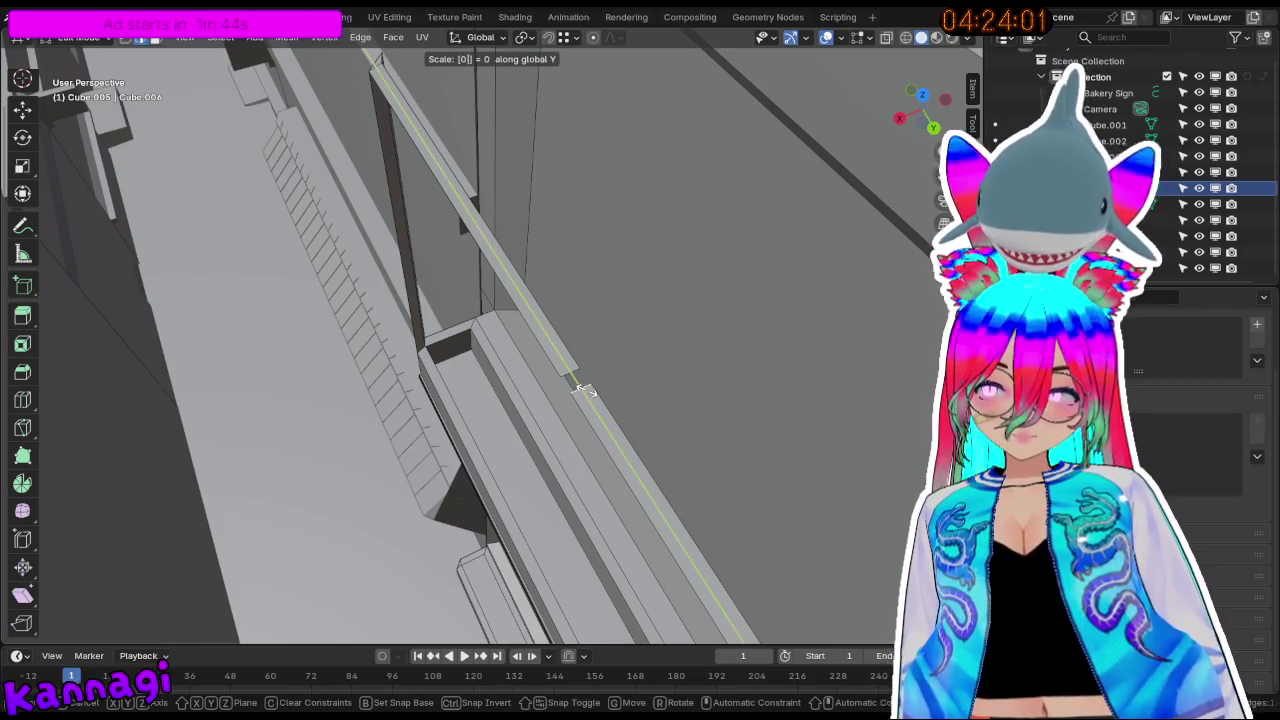
pyautogui.moveTo(585, 390); pyautogui.dragTo(725, 266, button='middle')
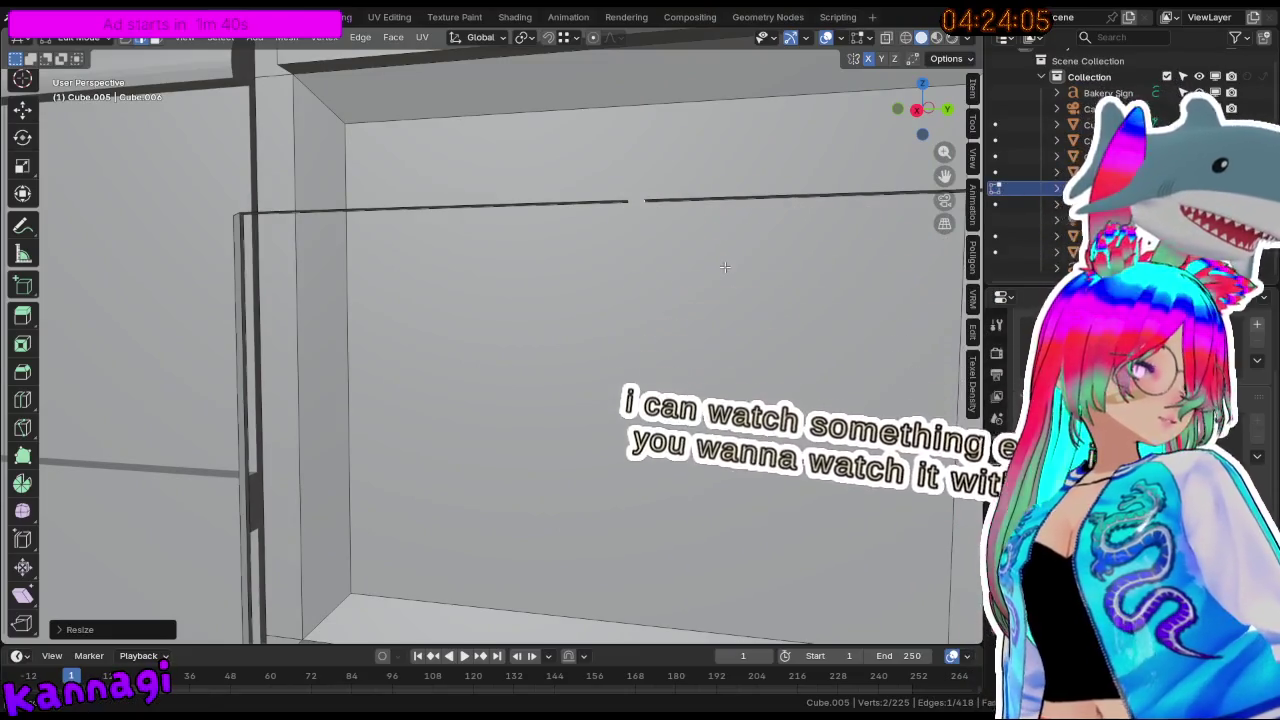
# Place and confirm the extruded beam across the window frame.
pyautogui.moveTo(725, 266); pyautogui.dragTo(684, 272, button='middle')
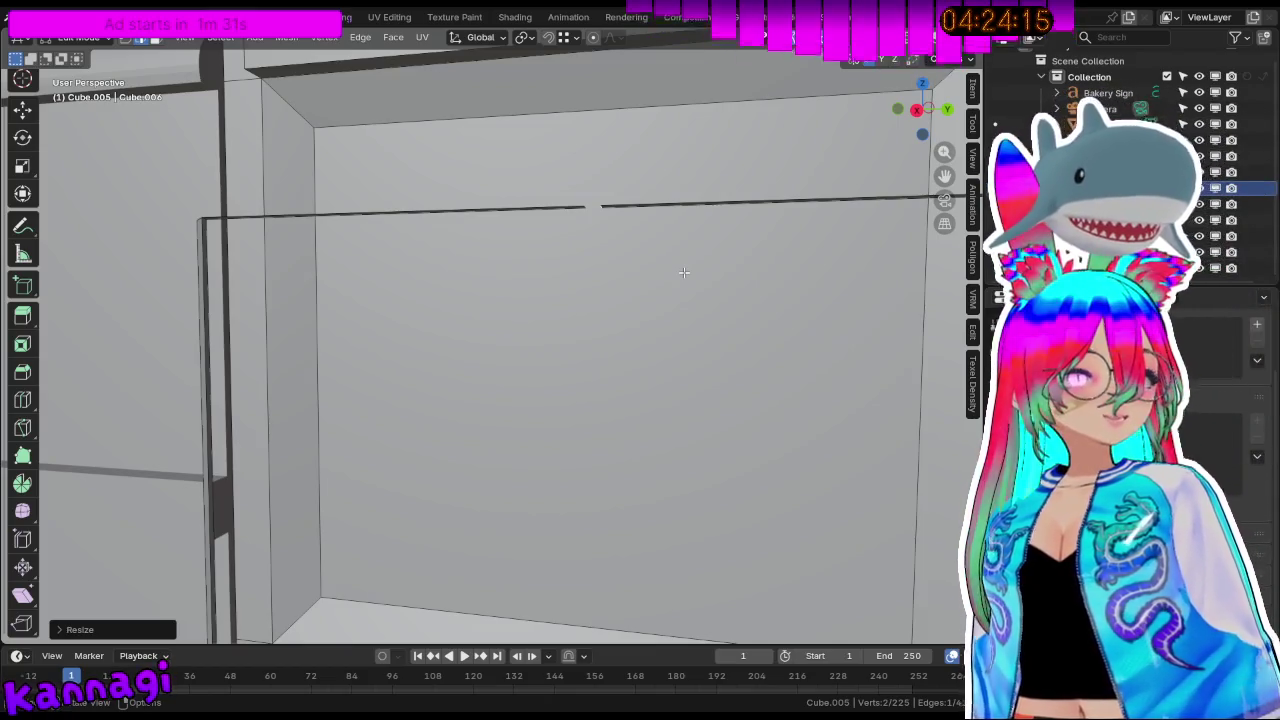
pyautogui.moveTo(684, 272)
pyautogui.mouseDown(button='middle')
pyautogui.moveTo(674, 283)
pyautogui.moveTo(723, 337)
pyautogui.moveTo(643, 259)
pyautogui.moveTo(566, 297)
pyautogui.moveTo(597, 203)
pyautogui.mouseUp(button='middle')
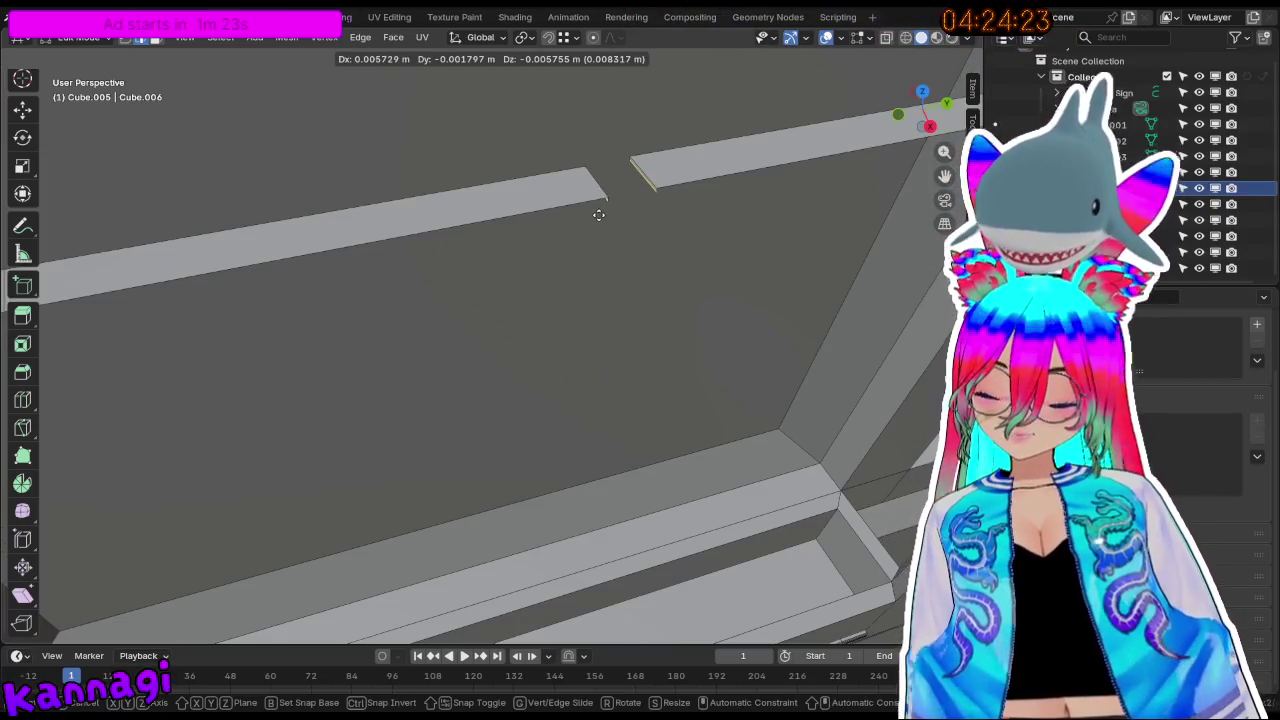
pyautogui.click(598, 215)
pyautogui.moveTo(701, 265)
pyautogui.mouseDown(button='middle')
pyautogui.moveTo(597, 289)
pyautogui.moveTo(536, 356)
pyautogui.moveTo(637, 320)
pyautogui.moveTo(667, 324)
pyautogui.mouseUp(button='middle')
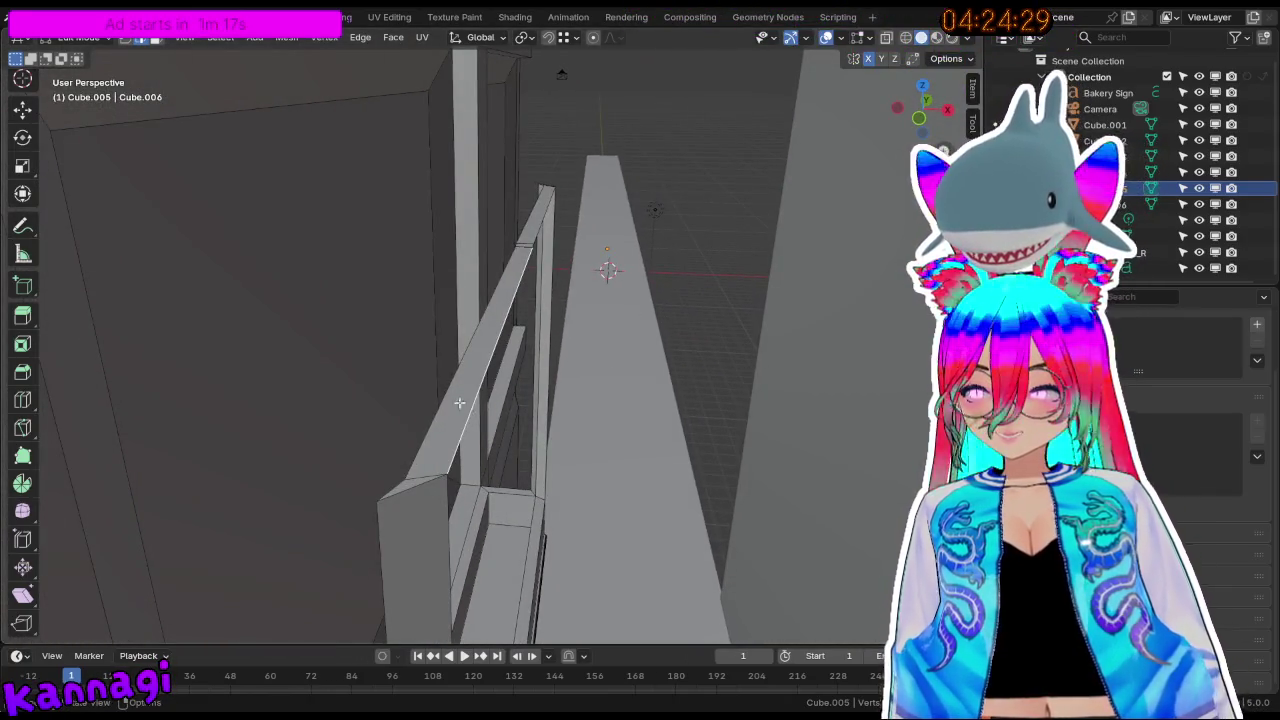
pyautogui.moveTo(474, 390)
pyautogui.mouseDown(button='middle')
pyautogui.moveTo(434, 317)
pyautogui.moveTo(559, 248)
pyautogui.mouseUp(button='middle')
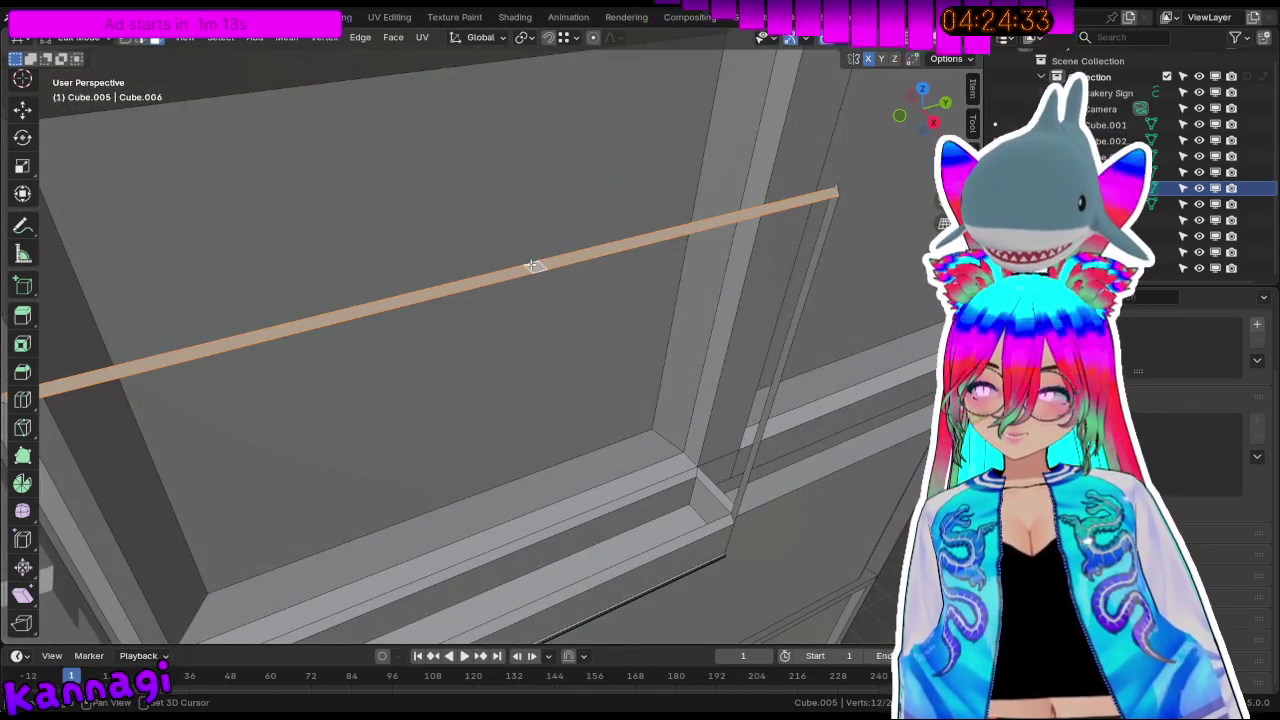
pyautogui.click(524, 325)
# Inspect the beam from above and the side, then toggle out of Edit Mode and back.
pyautogui.moveTo(524, 325)
pyautogui.mouseDown(button='middle')
pyautogui.moveTo(586, 320)
pyautogui.moveTo(503, 237)
pyautogui.moveTo(635, 278)
pyautogui.moveTo(583, 357)
pyautogui.moveTo(343, 366)
pyautogui.moveTo(477, 341)
pyautogui.moveTo(494, 271)
pyautogui.moveTo(515, 328)
pyautogui.mouseUp(button='middle')
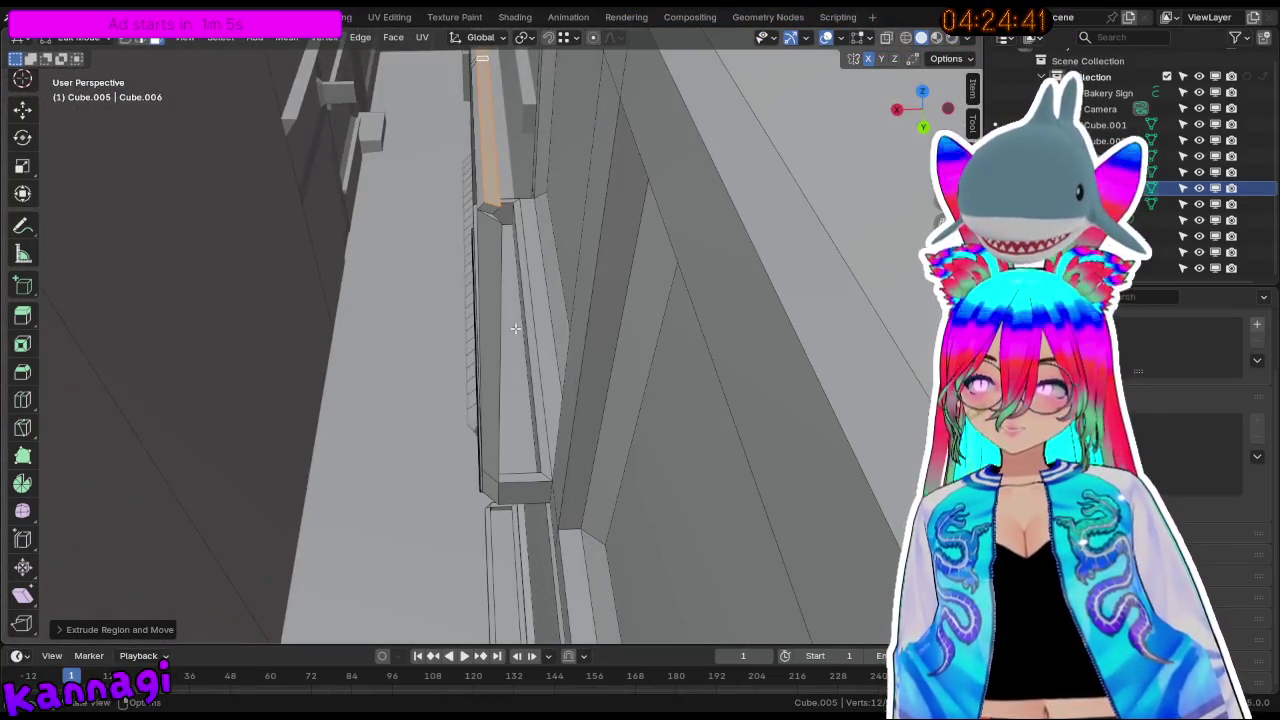
pyautogui.moveTo(519, 206)
pyautogui.mouseDown(button='middle')
pyautogui.moveTo(509, 140)
pyautogui.moveTo(529, 133)
pyautogui.mouseUp(button='middle')
pyautogui.scroll(2, 560, 130)
pyautogui.scroll(2, 610, 125)
pyautogui.scroll(2, 660, 118)
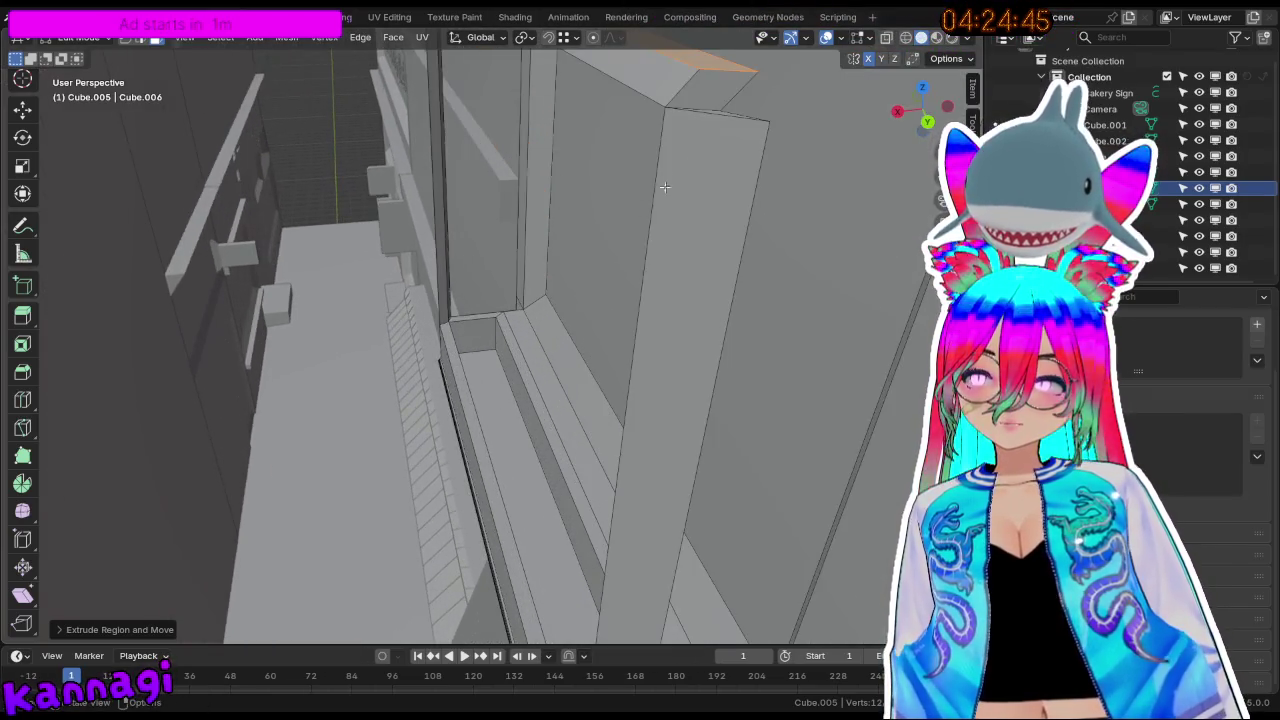
pyautogui.scroll(2, 724, 110)
pyautogui.moveTo(724, 110); pyautogui.dragTo(714, 127, button='middle')
pyautogui.moveTo(620, 308)
pyautogui.mouseDown(button='middle')
pyautogui.moveTo(586, 309)
pyautogui.moveTo(629, 300)
pyautogui.moveTo(651, 334)
pyautogui.moveTo(614, 329)
pyautogui.moveTo(520, 400)
pyautogui.moveTo(468, 469)
pyautogui.moveTo(471, 430)
pyautogui.moveTo(354, 480)
pyautogui.moveTo(395, 483)
pyautogui.moveTo(327, 360)
pyautogui.moveTo(450, 390)
pyautogui.moveTo(487, 320)
pyautogui.moveTo(494, 187)
pyautogui.moveTo(660, 464)
pyautogui.mouseUp(button='middle')
pyautogui.press('Tab')
pyautogui.press('Tab')
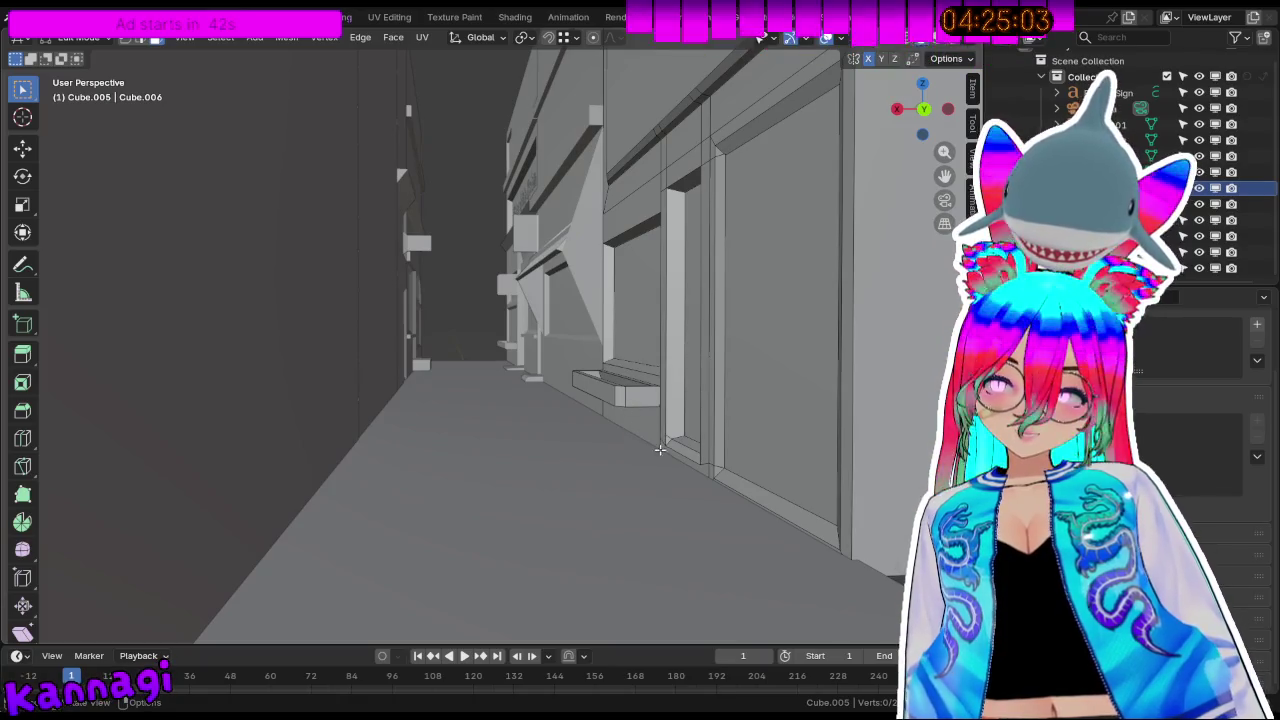
# Select the sign face on the bakery facade.
pyautogui.moveTo(613, 304)
pyautogui.mouseDown(button='middle')
pyautogui.moveTo(660, 354)
pyautogui.moveTo(634, 303)
pyautogui.moveTo(367, 410)
pyautogui.moveTo(431, 272)
pyautogui.mouseUp(button='middle')
pyautogui.click(367, 410)
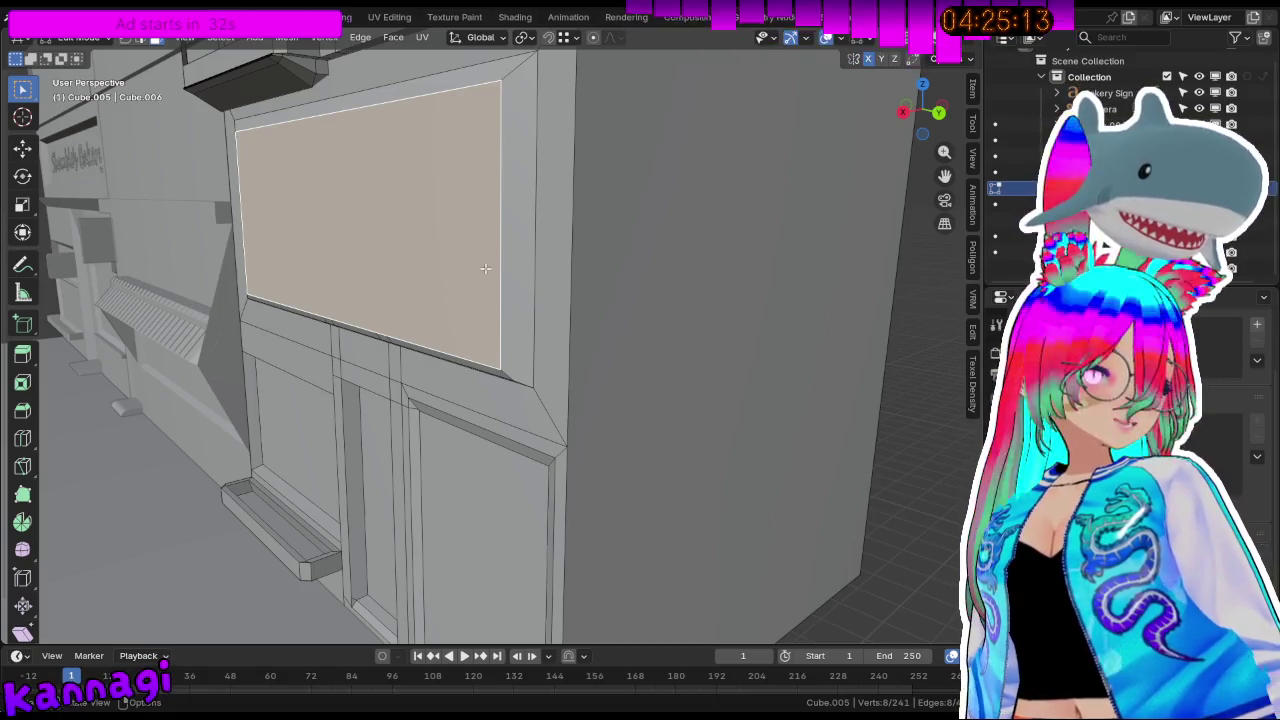
pyautogui.scroll(5, 546, 400)
pyautogui.scroll(-5, 500, 334)
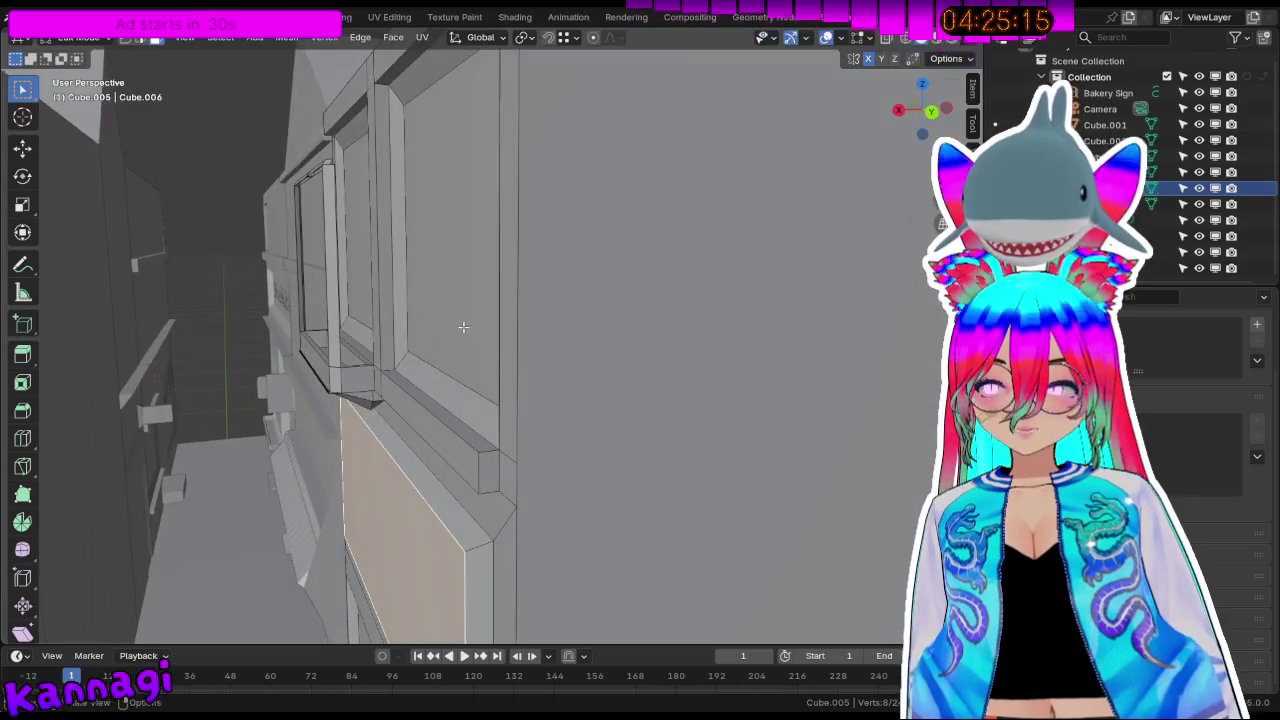
pyautogui.moveTo(500, 334); pyautogui.dragTo(647, 290, button='middle')
# Frame the bakery front and switch the viewport to Material Preview shading.
pyautogui.scroll(2, 647, 290)
pyautogui.scroll(-3, 647, 290)
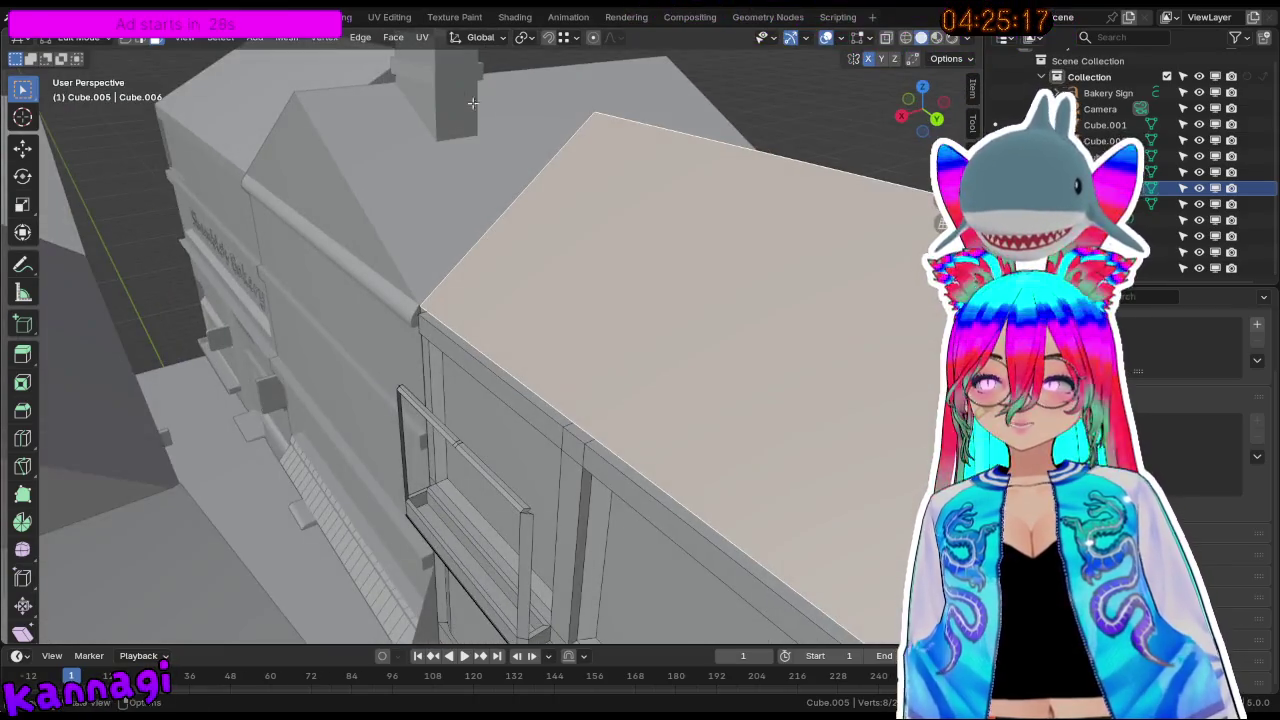
pyautogui.scroll(-3, 520, 305)
pyautogui.scroll(-4, 390, 323)
pyautogui.keyDown('shift'); pyautogui.moveTo(390, 323); pyautogui.dragTo(494, 518, button='middle'); pyautogui.keyUp('shift')
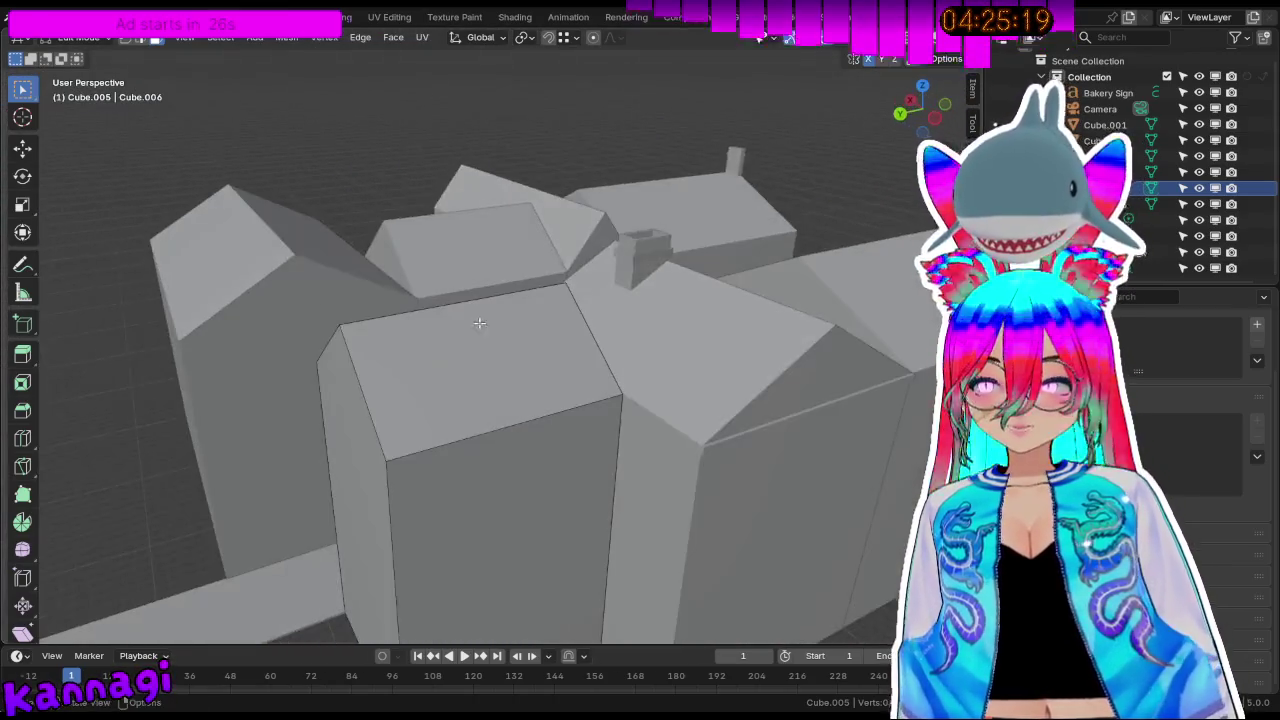
pyautogui.scroll(5, 494, 518)
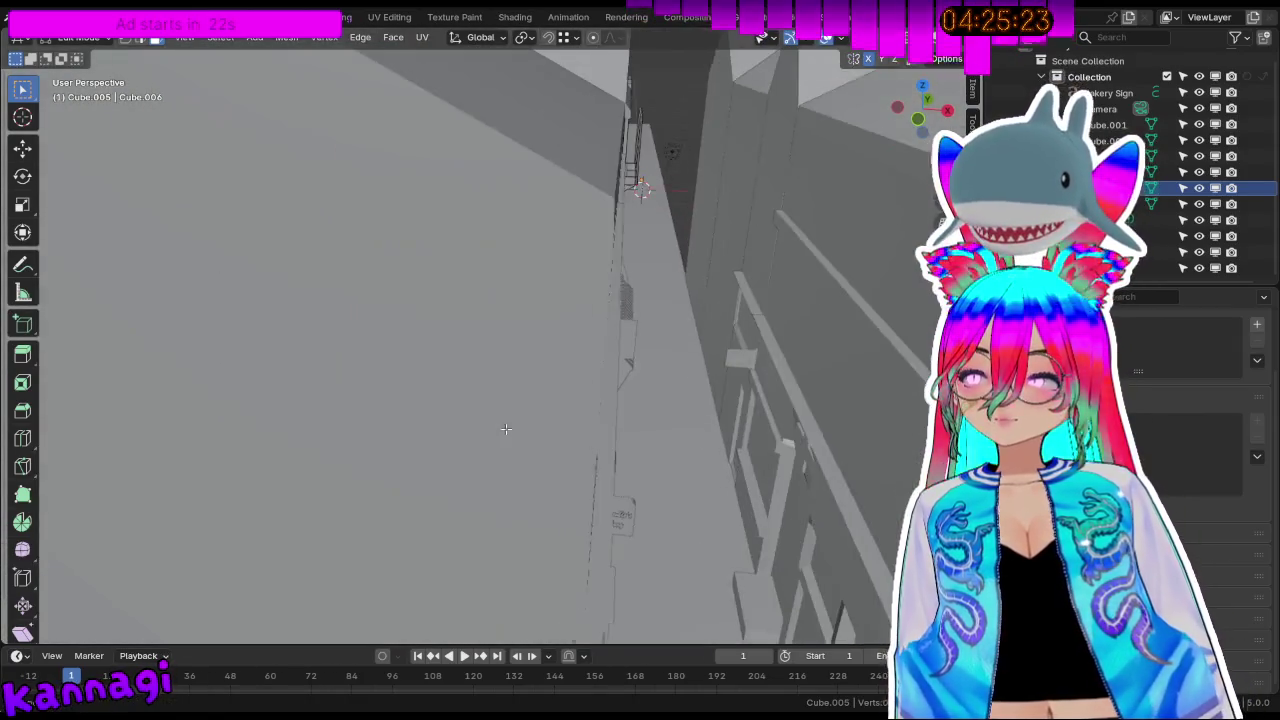
pyautogui.moveTo(427, 381); pyautogui.dragTo(830, 140, button='middle')
pyautogui.click(937, 38)
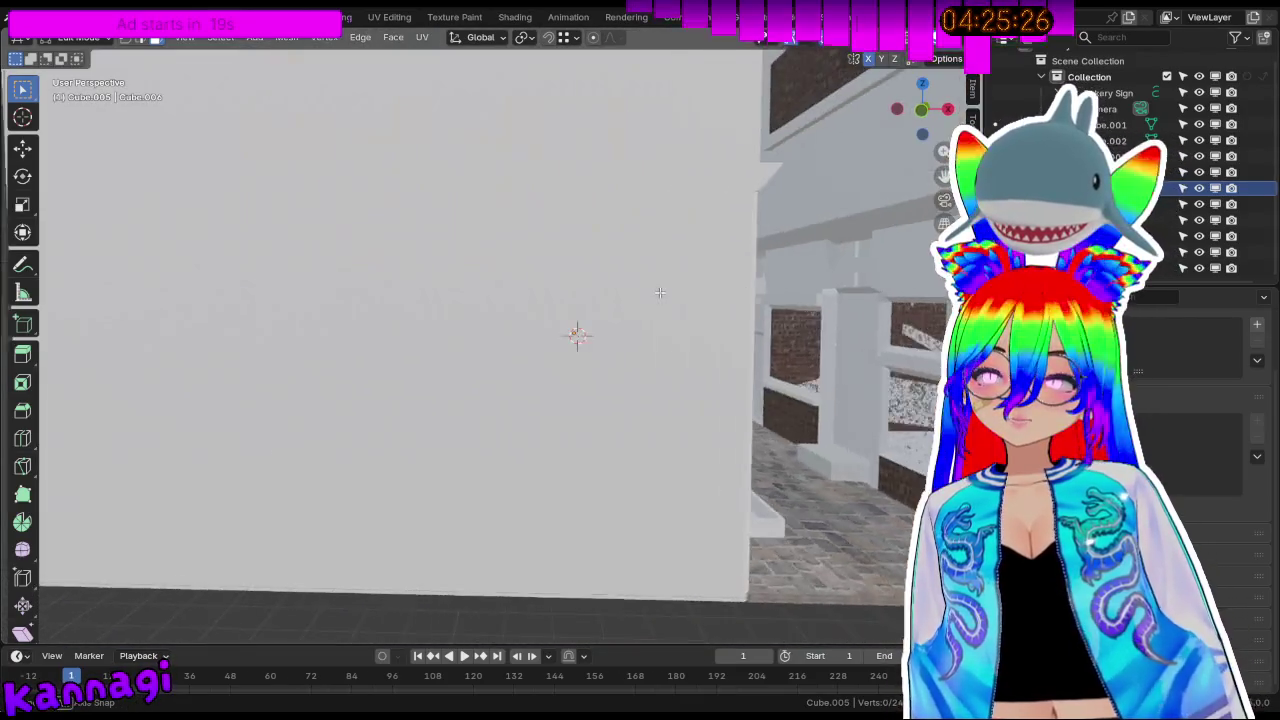
pyautogui.moveTo(623, 298); pyautogui.dragTo(627, 290, button='middle')
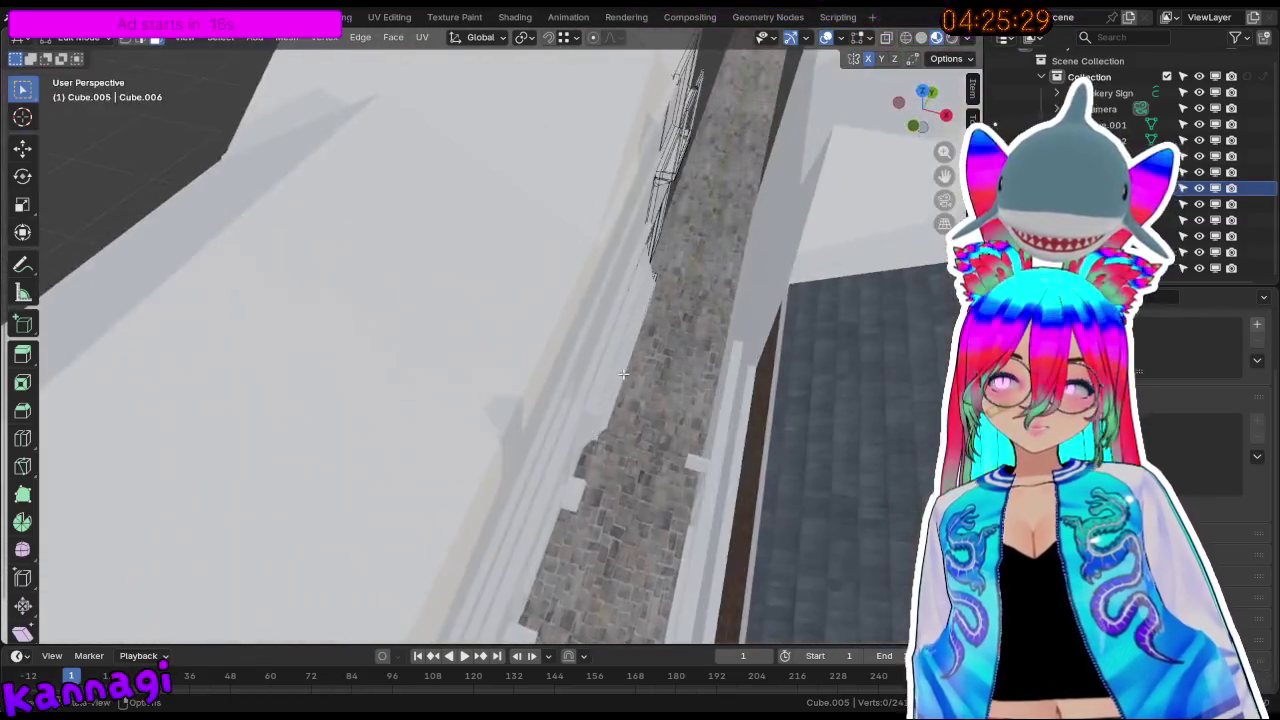
pyautogui.scroll(-5, 627, 290)
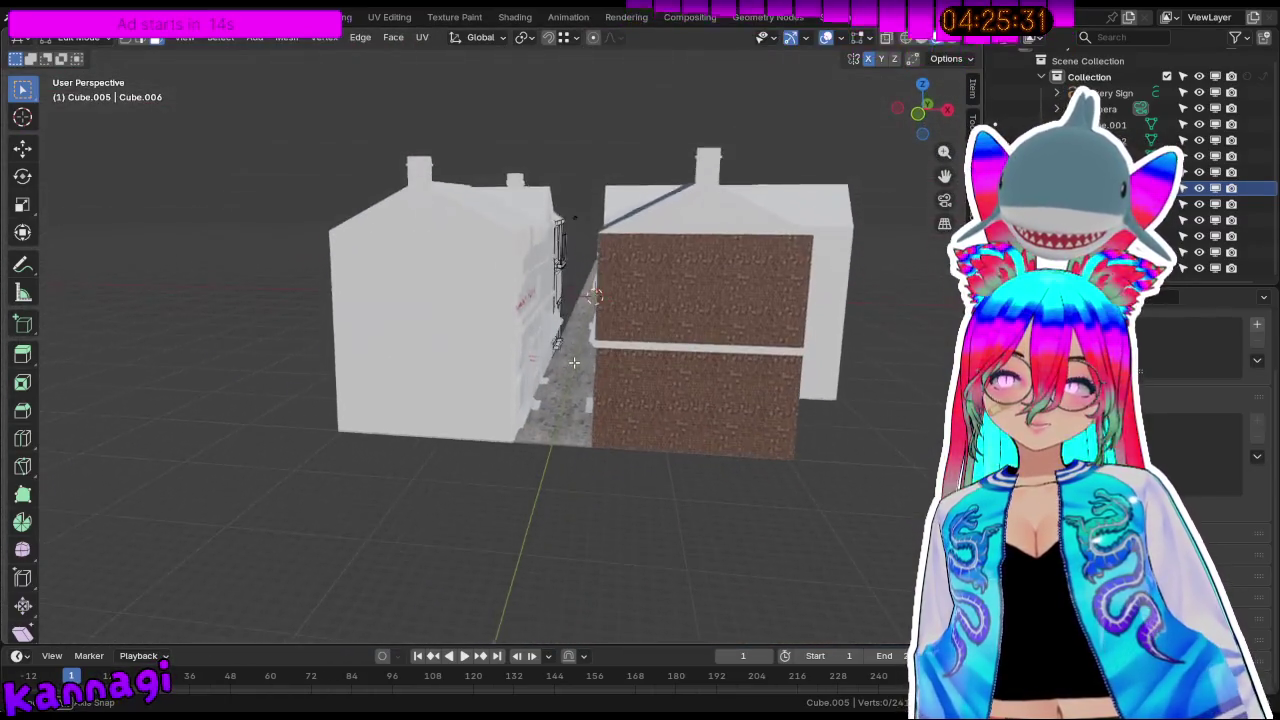
pyautogui.scroll(5, 526, 283)
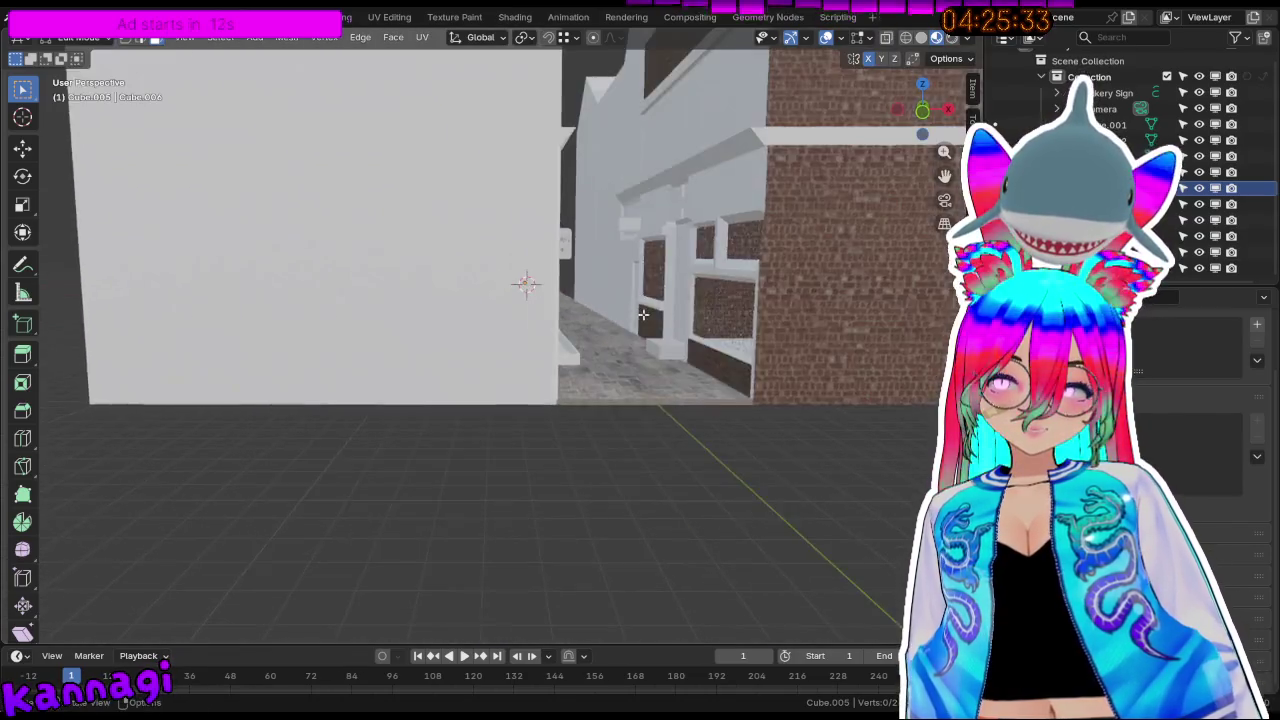
pyautogui.scroll(3, 528, 277)
pyautogui.moveTo(528, 277)
pyautogui.mouseDown(button='middle')
pyautogui.moveTo(711, 382)
pyautogui.moveTo(730, 360)
pyautogui.moveTo(737, 398)
pyautogui.moveTo(625, 398)
pyautogui.moveTo(748, 433)
pyautogui.moveTo(692, 497)
pyautogui.moveTo(649, 322)
pyautogui.mouseUp(button='middle')
pyautogui.scroll(2, 530, 240)
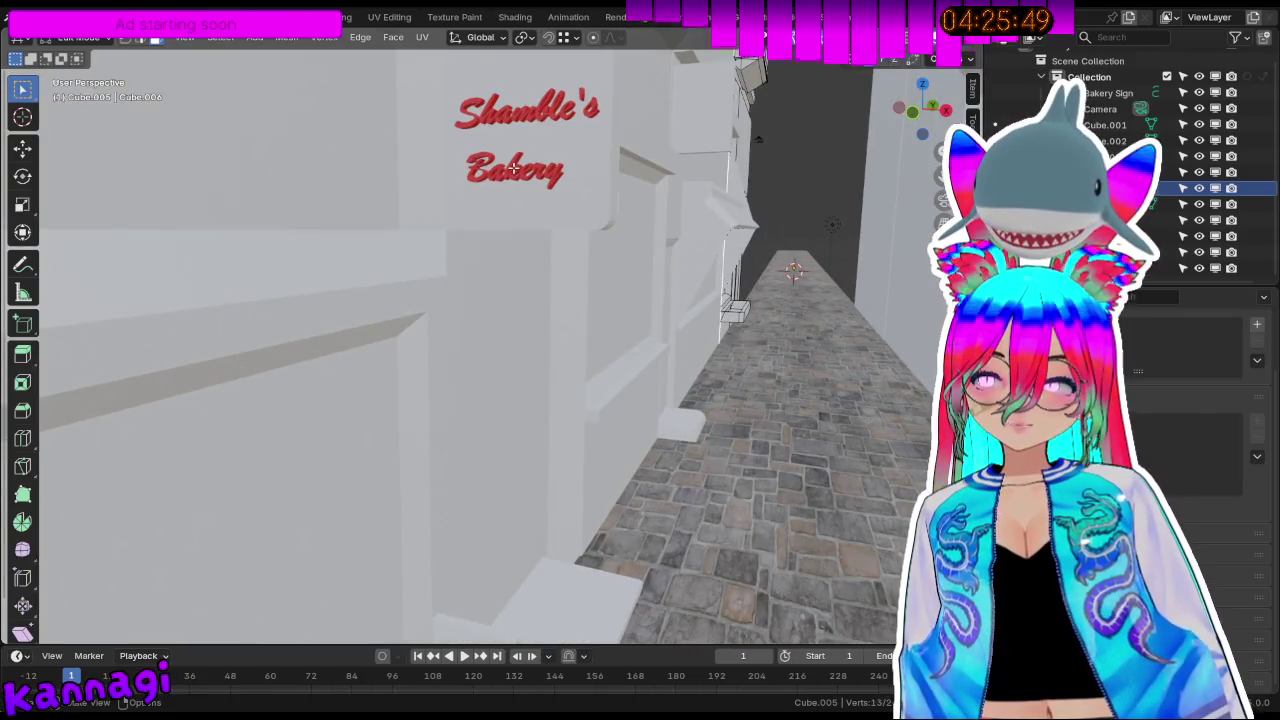
pyautogui.click(522, 180)
# Select wall sections Cube.004 and Cube.006 and the Shamble's Bakery sign text.
pyautogui.moveTo(528, 260)
pyautogui.mouseDown(button='middle')
pyautogui.moveTo(509, 271)
pyautogui.moveTo(491, 200)
pyautogui.mouseUp(button='middle')
pyautogui.click(491, 200)
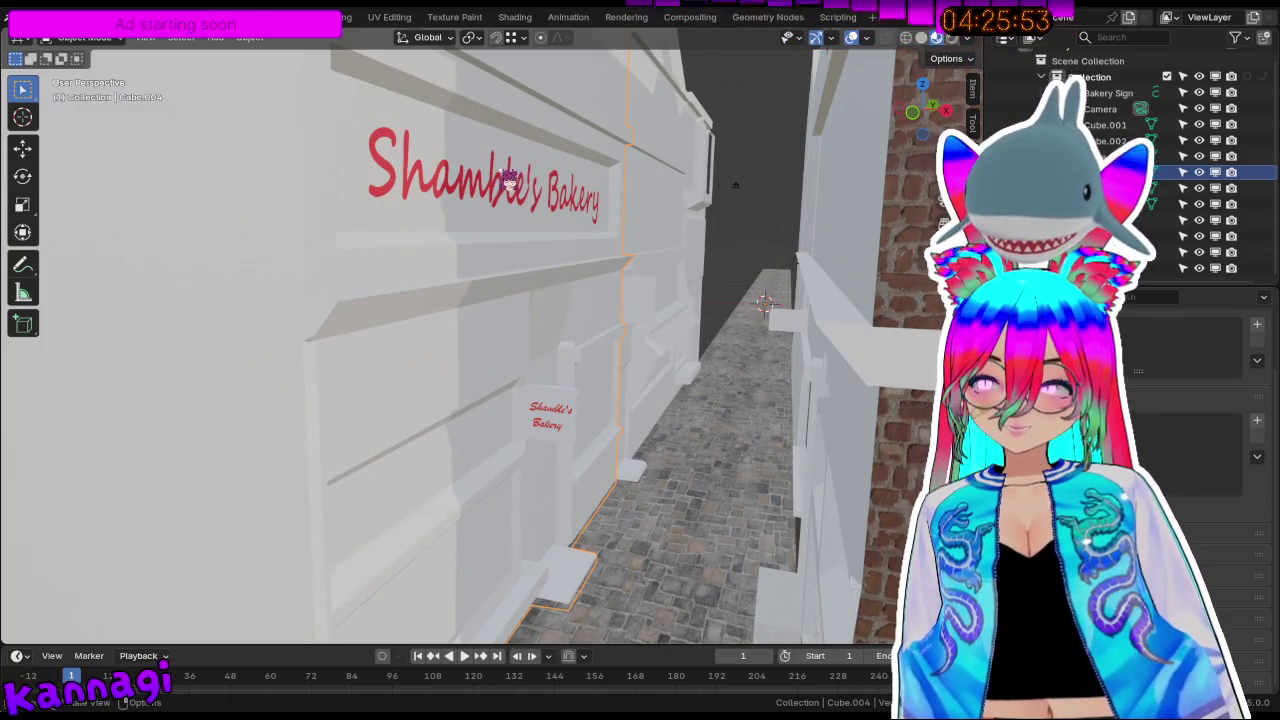
pyautogui.click(606, 340)
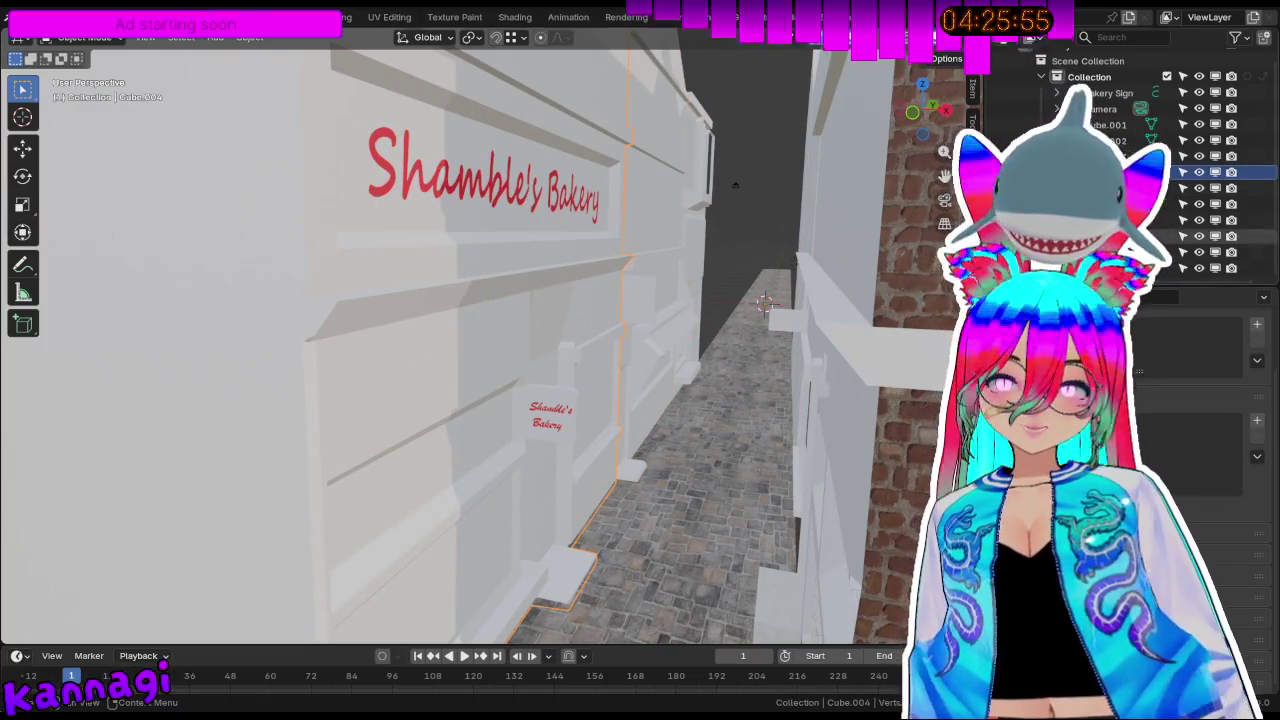
pyautogui.click(398, 165)
# Make Cube.004 the active object and save the scene as theshambles.blend.
pyautogui.moveTo(655, 390)
pyautogui.mouseDown(button='middle')
pyautogui.moveTo(557, 457)
pyautogui.moveTo(329, 363)
pyautogui.moveTo(400, 380)
pyautogui.moveTo(383, 380)
pyautogui.mouseUp(button='middle')
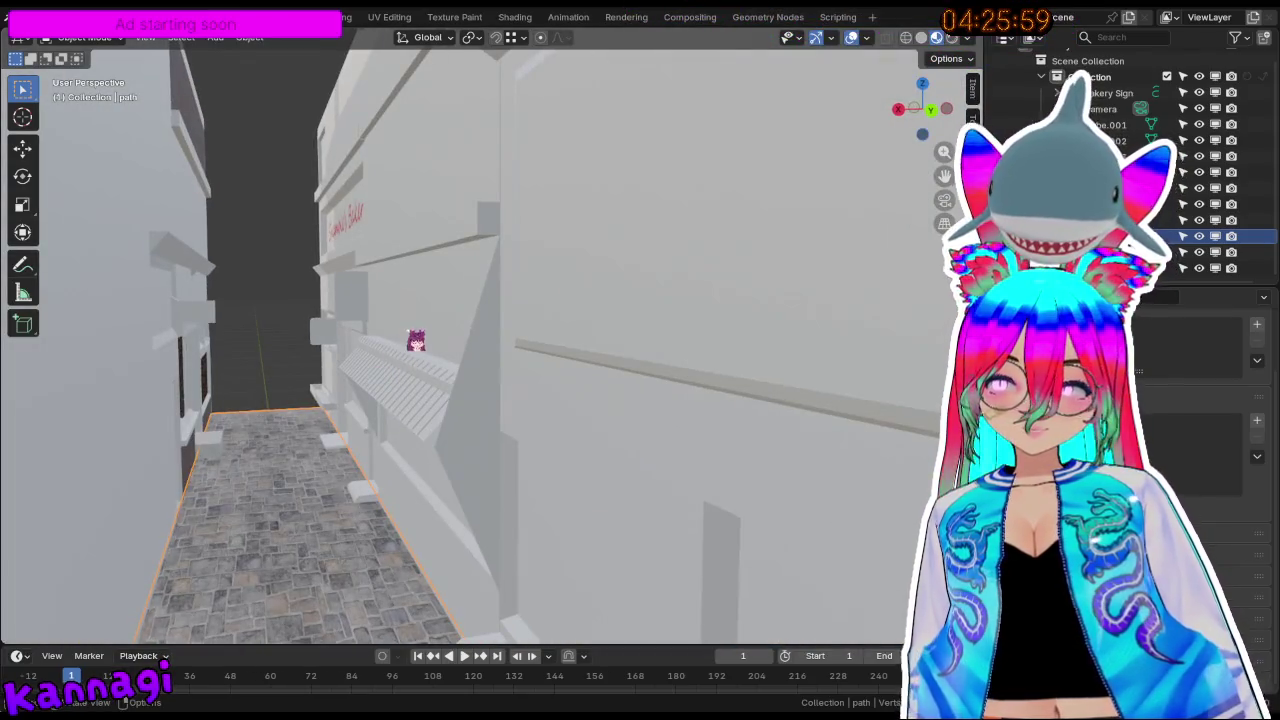
pyautogui.moveTo(383, 527)
pyautogui.mouseDown(button='middle')
pyautogui.moveTo(386, 391)
pyautogui.moveTo(380, 455)
pyautogui.mouseUp(button='middle')
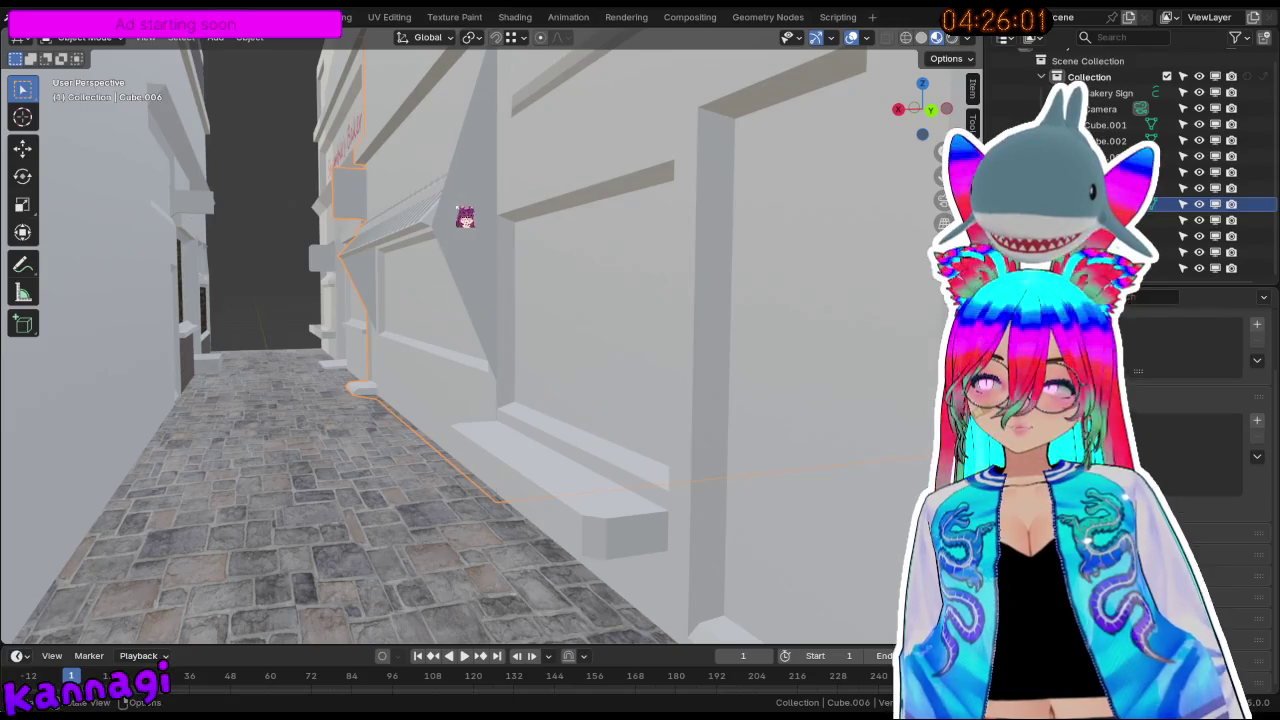
pyautogui.moveTo(425, 252)
pyautogui.mouseDown(button='middle')
pyautogui.moveTo(414, 274)
pyautogui.moveTo(443, 289)
pyautogui.mouseUp(button='middle')
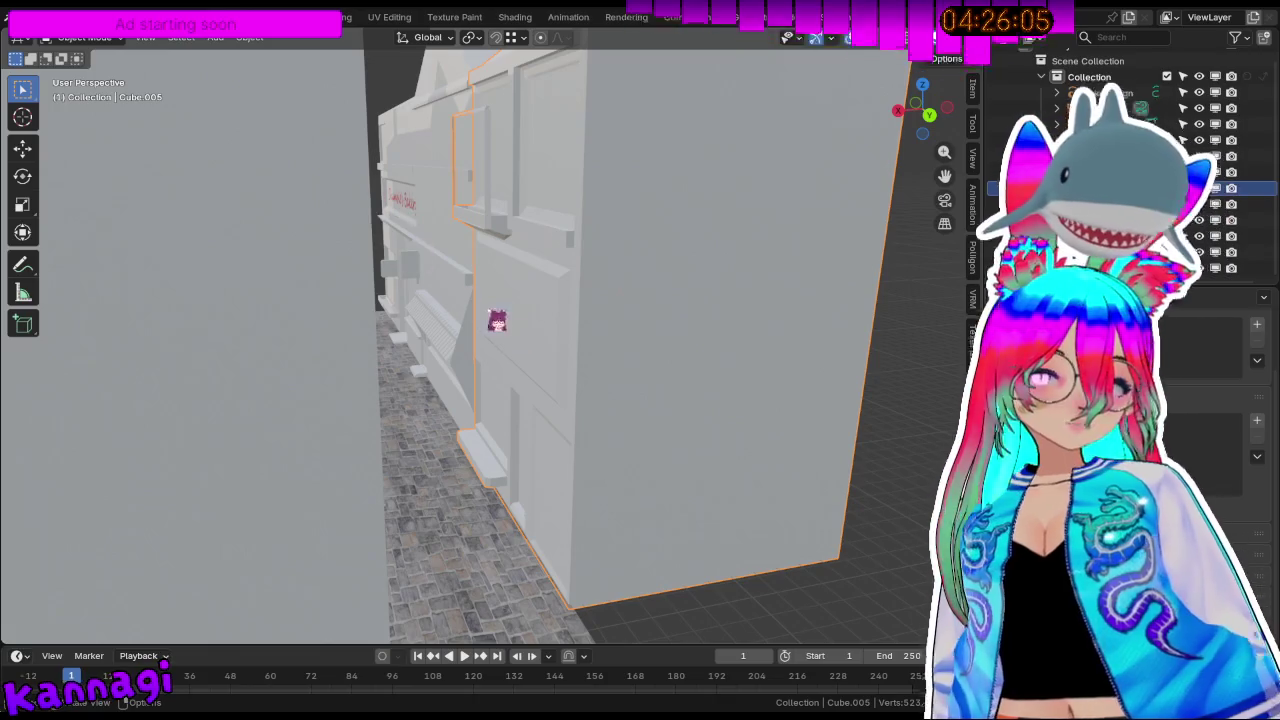
pyautogui.moveTo(399, 205)
pyautogui.mouseDown(button='middle')
pyautogui.moveTo(583, 429)
pyautogui.moveTo(360, 417)
pyautogui.moveTo(523, 426)
pyautogui.moveTo(549, 380)
pyautogui.moveTo(537, 418)
pyautogui.moveTo(566, 286)
pyautogui.moveTo(583, 423)
pyautogui.moveTo(566, 234)
pyautogui.moveTo(555, 283)
pyautogui.moveTo(571, 277)
pyautogui.moveTo(583, 363)
pyautogui.moveTo(687, 393)
pyautogui.moveTo(706, 323)
pyautogui.moveTo(406, 337)
pyautogui.moveTo(420, 346)
pyautogui.moveTo(517, 297)
pyautogui.moveTo(444, 297)
pyautogui.moveTo(543, 357)
pyautogui.moveTo(658, 332)
pyautogui.mouseUp(button='middle')
pyautogui.scroll(-3, 537, 418)
pyautogui.scroll(-4, 526, 434)
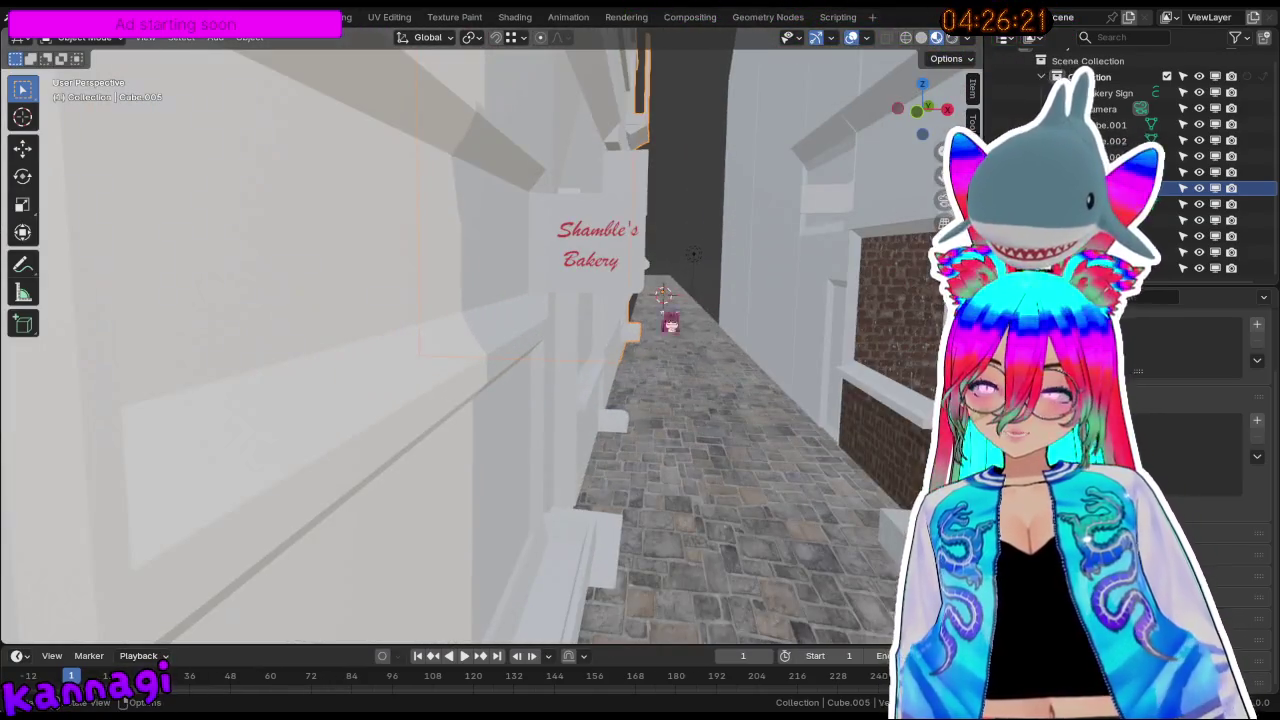
pyautogui.keyDown('shift'); pyautogui.moveTo(693, 255); pyautogui.dragTo(601, 170, button='middle'); pyautogui.keyUp('shift')
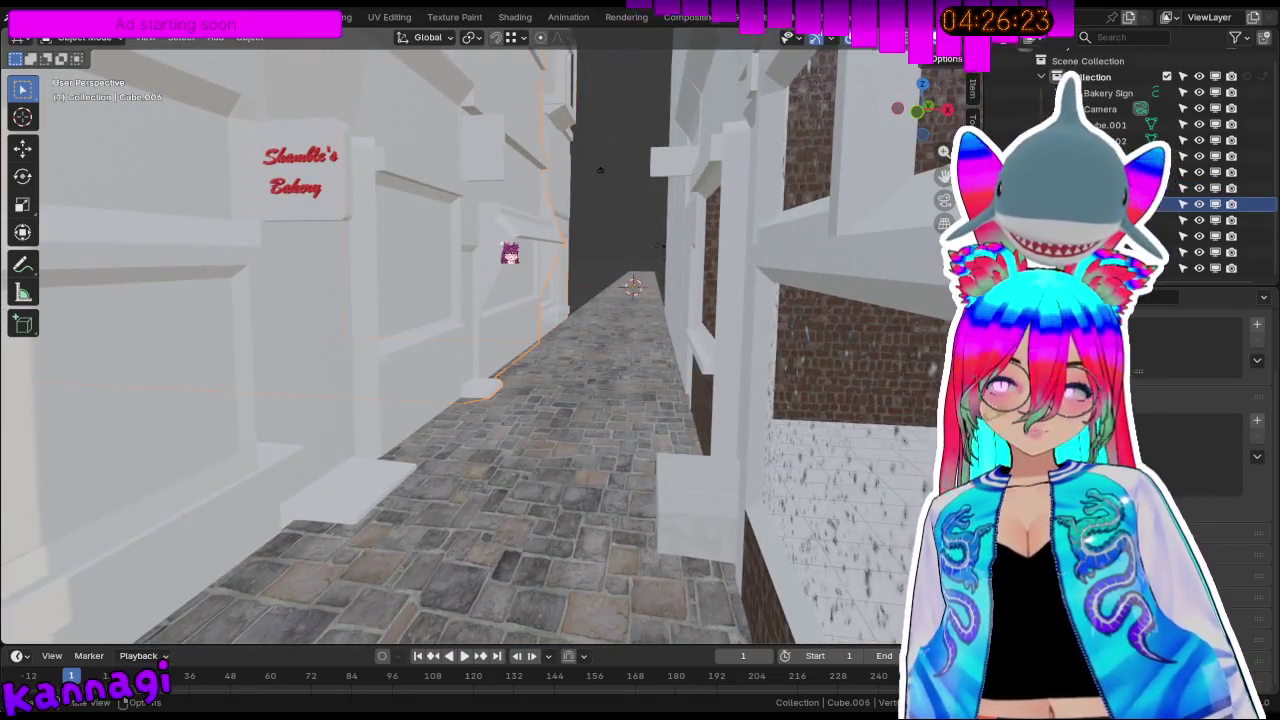
pyautogui.click(600, 170)
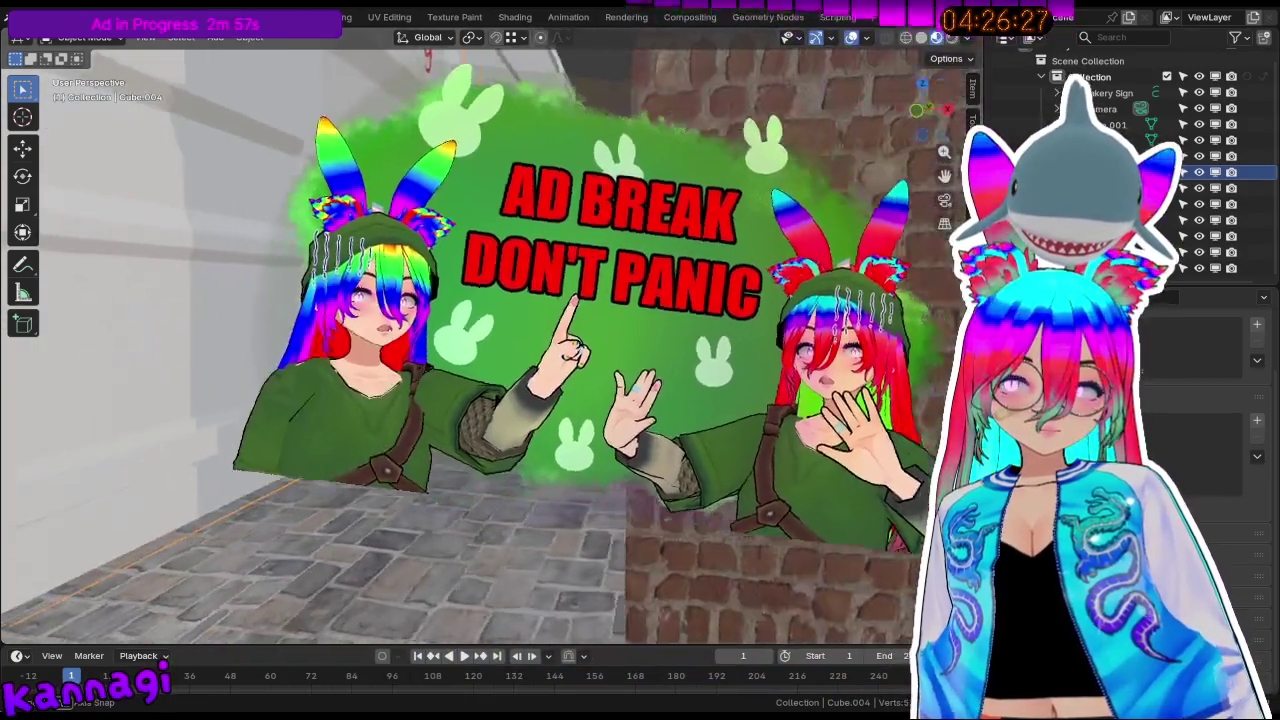
pyautogui.hotkey('ctrl', 's')
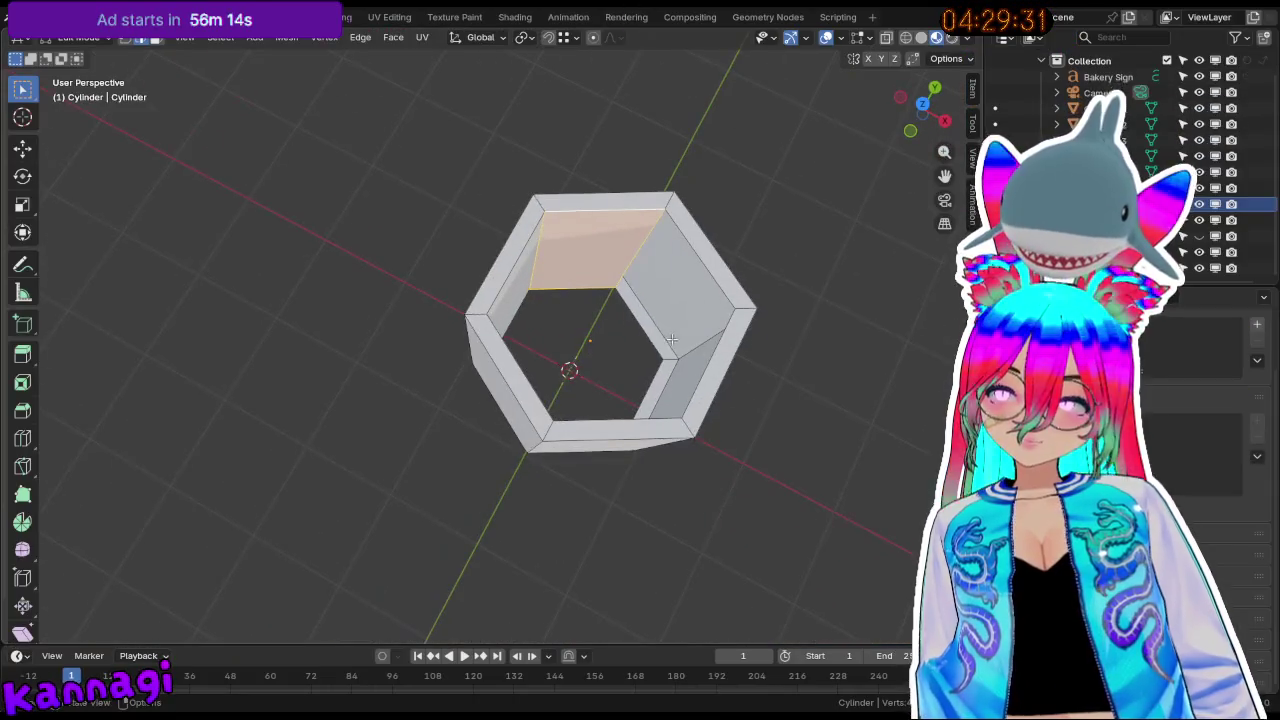
# Select an inner face of the hexagonal pot and toggle the editing mode.
pyautogui.moveTo(687, 322); pyautogui.dragTo(735, 341, button='middle')
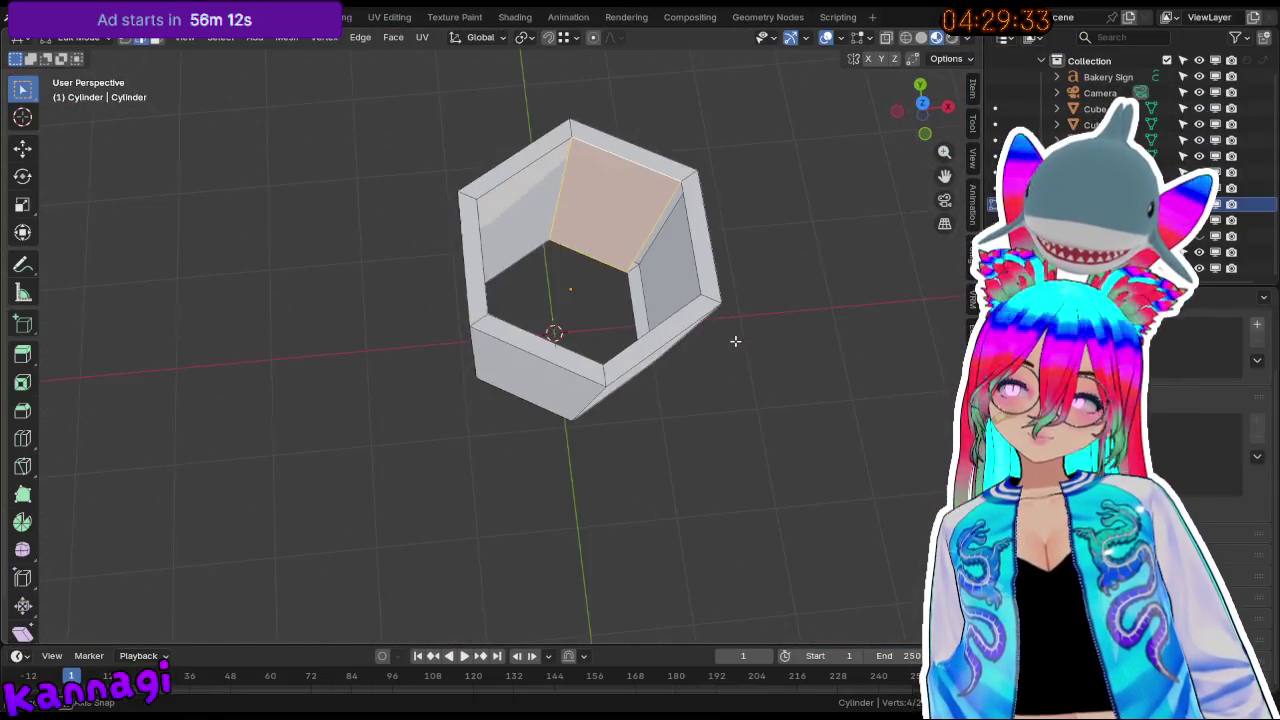
pyautogui.moveTo(655, 250)
pyautogui.mouseDown(button='middle')
pyautogui.moveTo(823, 303)
pyautogui.moveTo(520, 206)
pyautogui.moveTo(534, 217)
pyautogui.moveTo(608, 200)
pyautogui.moveTo(714, 217)
pyautogui.moveTo(466, 143)
pyautogui.moveTo(431, 316)
pyautogui.moveTo(114, 329)
pyautogui.moveTo(45, 307)
pyautogui.moveTo(286, 306)
pyautogui.moveTo(608, 276)
pyautogui.mouseUp(button='middle')
pyautogui.click(560, 177)
pyautogui.scroll(4, 608, 276)
pyautogui.moveTo(737, 249)
pyautogui.mouseDown(button='middle')
pyautogui.moveTo(671, 217)
pyautogui.moveTo(552, 320)
pyautogui.mouseUp(button='middle')
pyautogui.press('Tab')
pyautogui.press('Tab')
# Scale the pot's bottom down twice so the base is narrower than the rim.
pyautogui.moveTo(570, 631)
pyautogui.keyDown('shift'); pyautogui.mouseDown(button='middle')
pyautogui.moveTo(578, 501)
pyautogui.moveTo(677, 483)
pyautogui.mouseUp(button='middle'); pyautogui.keyUp('shift')
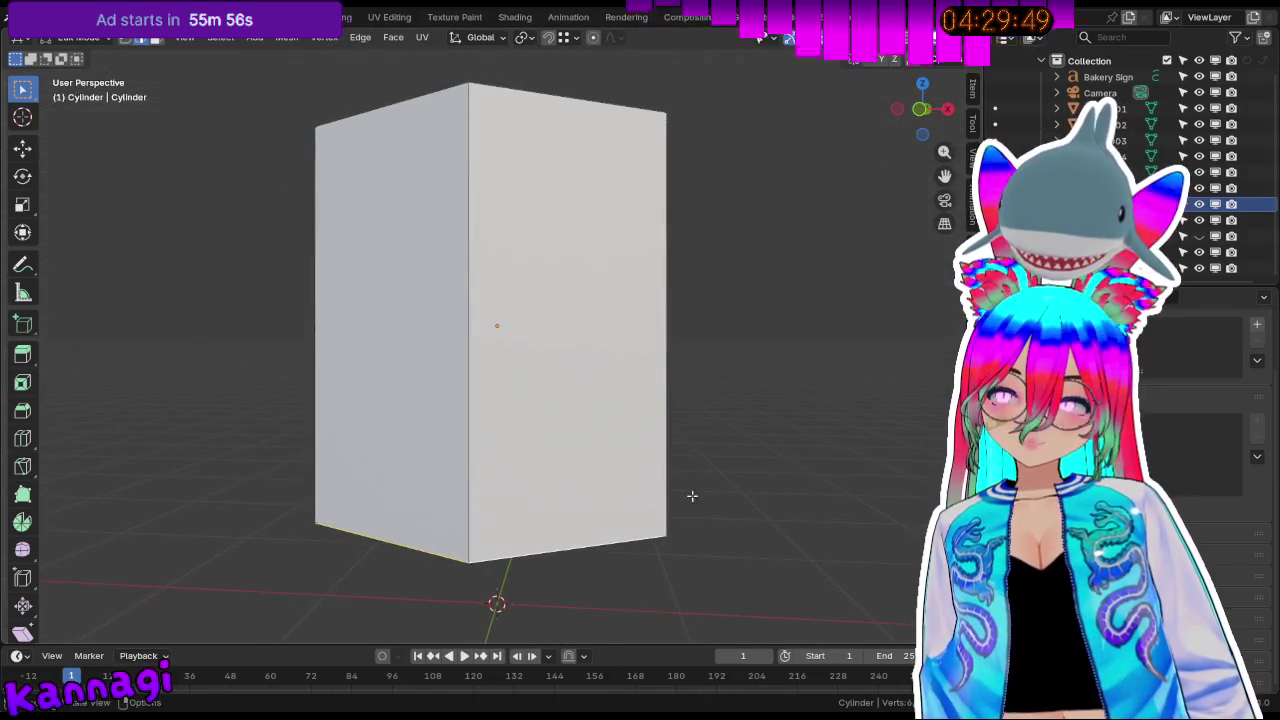
pyautogui.press('s')
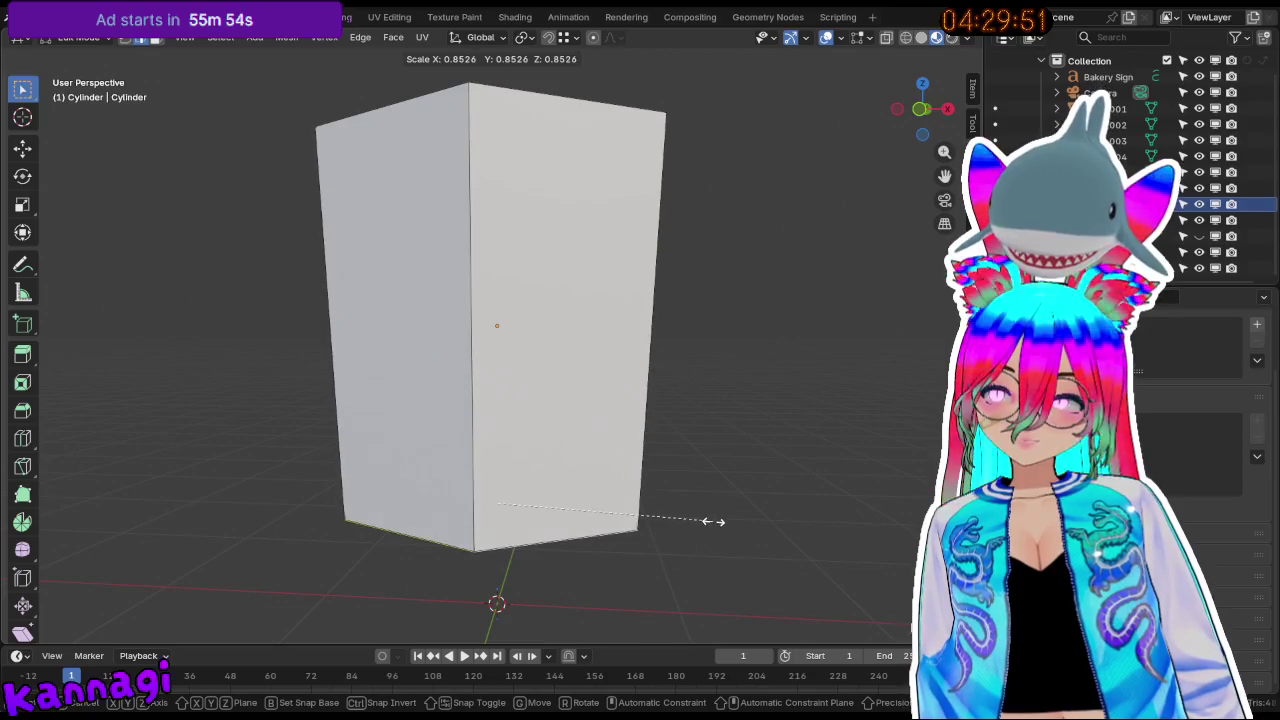
pyautogui.click(713, 521)
pyautogui.moveTo(497, 323)
pyautogui.mouseDown(button='middle')
pyautogui.moveTo(457, 343)
pyautogui.moveTo(443, 271)
pyautogui.moveTo(341, 316)
pyautogui.mouseUp(button='middle')
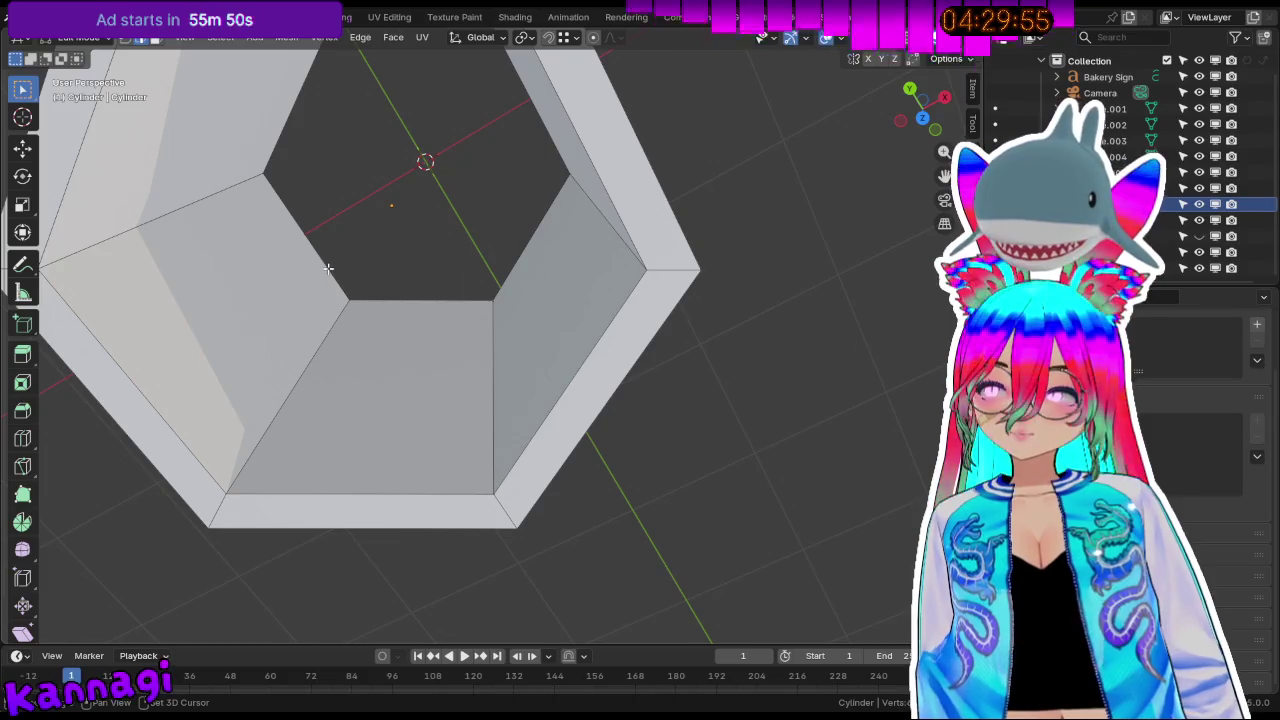
pyautogui.moveTo(335, 268)
pyautogui.mouseDown(button='middle')
pyautogui.moveTo(650, 440)
pyautogui.moveTo(486, 523)
pyautogui.moveTo(505, 520)
pyautogui.mouseUp(button='middle')
pyautogui.press('s')
pyautogui.click(586, 435)
# Turn on X-ray with Alt+Z and select an edge on the pot.
pyautogui.scroll(3, 515, 519)
pyautogui.hotkey('alt', 'z')
pyautogui.click(518, 412)
pyautogui.moveTo(517, 425)
pyautogui.mouseDown(button='middle')
pyautogui.moveTo(514, 443)
pyautogui.moveTo(737, 506)
pyautogui.mouseUp(button='middle')
# Scale the bottom loop, then add an unslid edge loop around the pot.
pyautogui.press('s')
pyautogui.click(634, 503)
pyautogui.moveTo(634, 503); pyautogui.dragTo(449, 391, button='middle')
pyautogui.hotkey('ctrl', 'r')
pyautogui.click(449, 392)
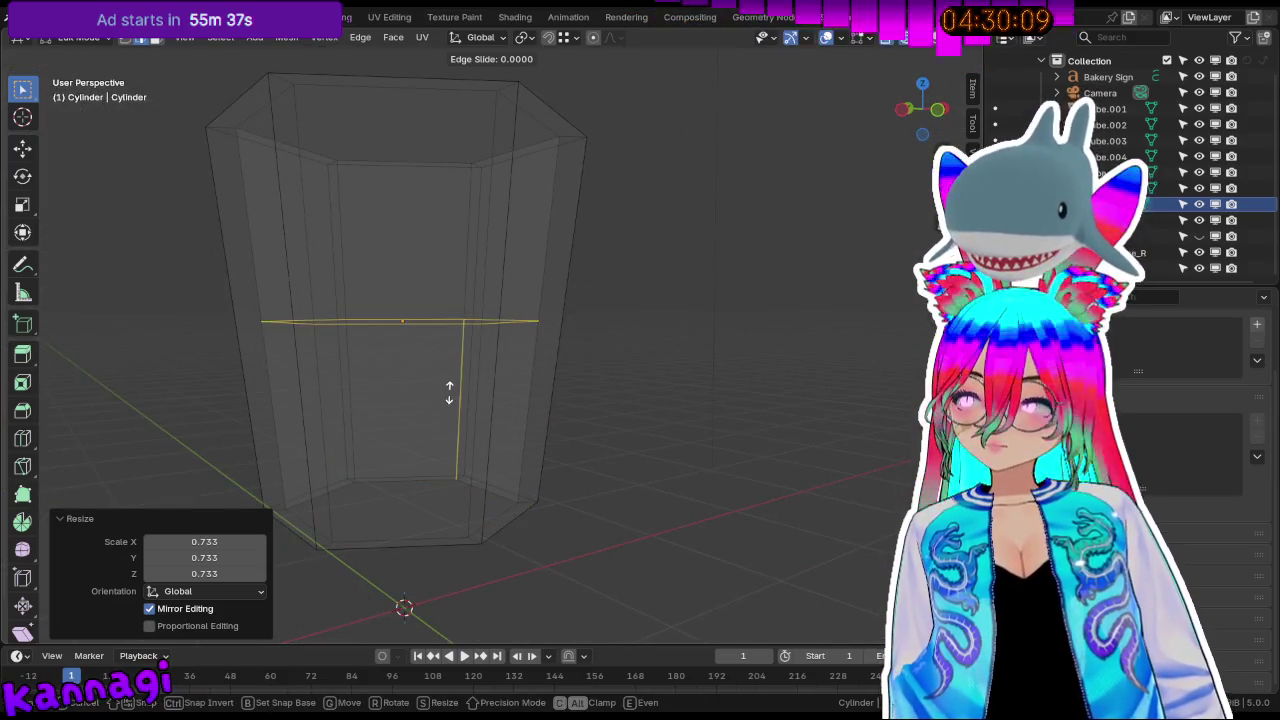
pyautogui.rightClick(449, 391)
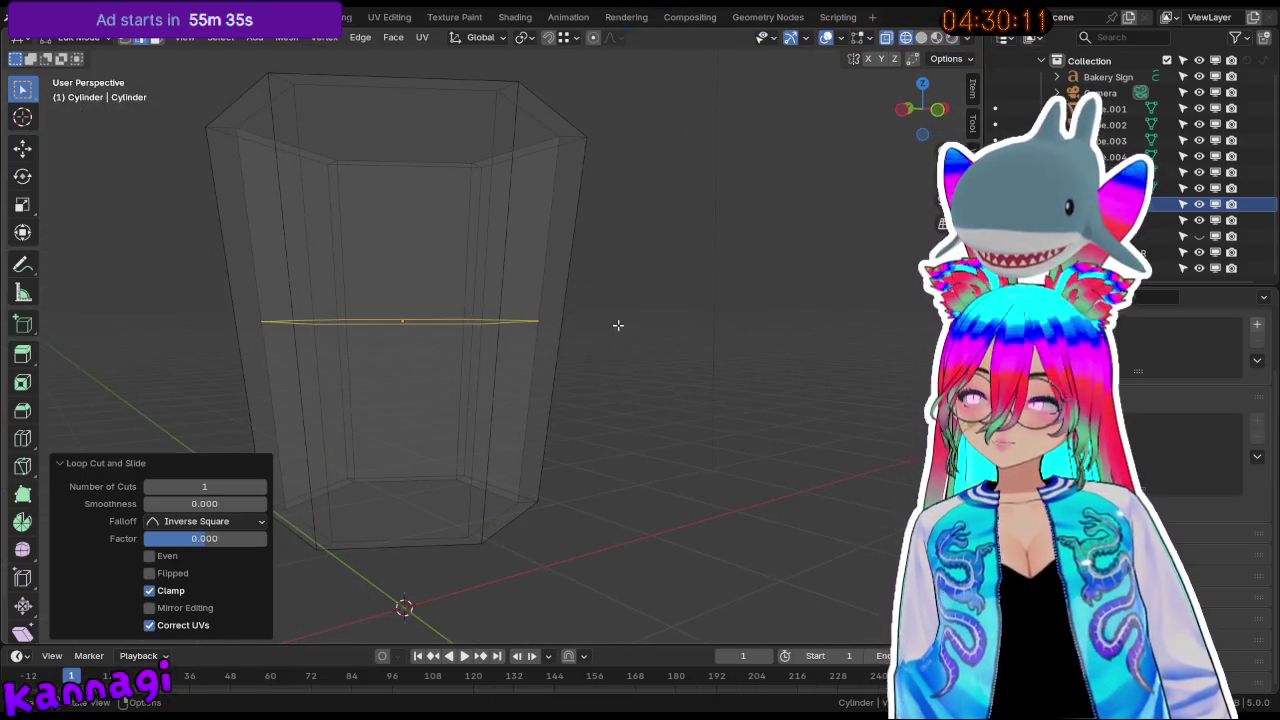
pyautogui.press('s')
pyautogui.rightClick(648, 321)
# Add another edge loop around the pot and scale it outward to widen the body.
pyautogui.moveTo(500, 331)
pyautogui.mouseDown(button='middle')
pyautogui.moveTo(606, 363)
pyautogui.moveTo(518, 371)
pyautogui.mouseUp(button='middle')
pyautogui.click(511, 371)
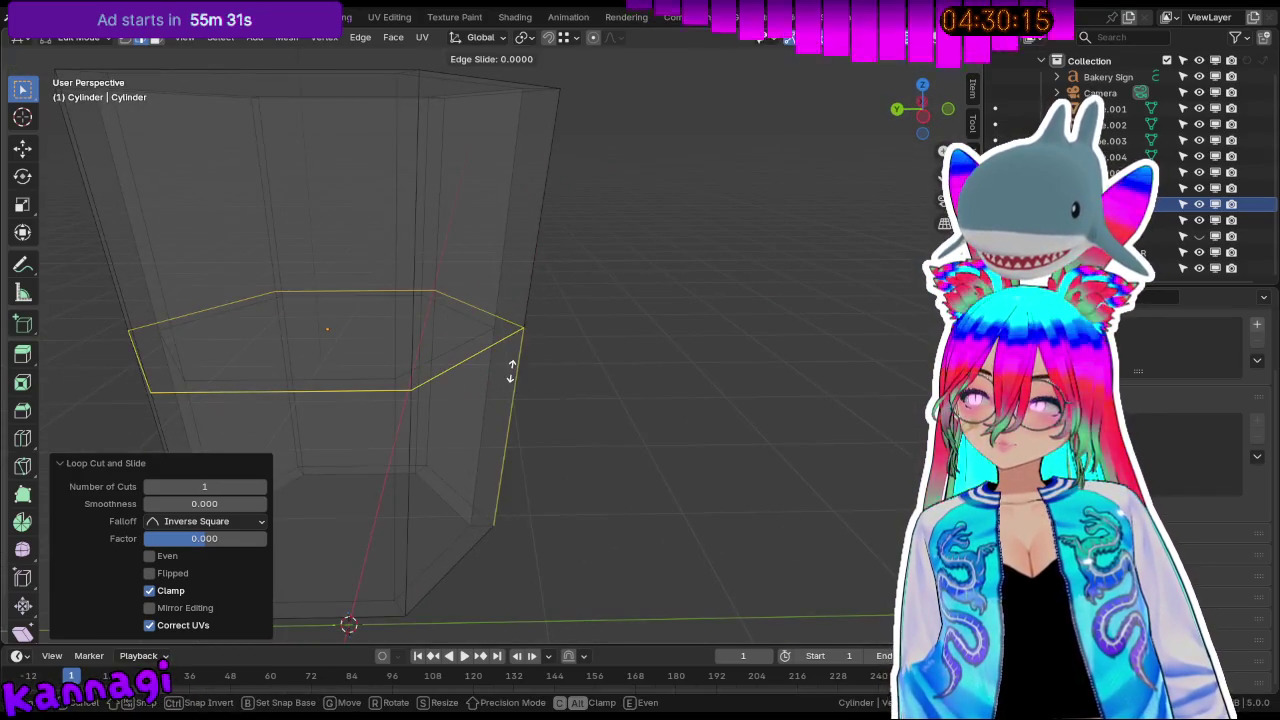
pyautogui.click(523, 370)
pyautogui.keyDown('shift'); pyautogui.click(454, 352); pyautogui.keyUp('shift')
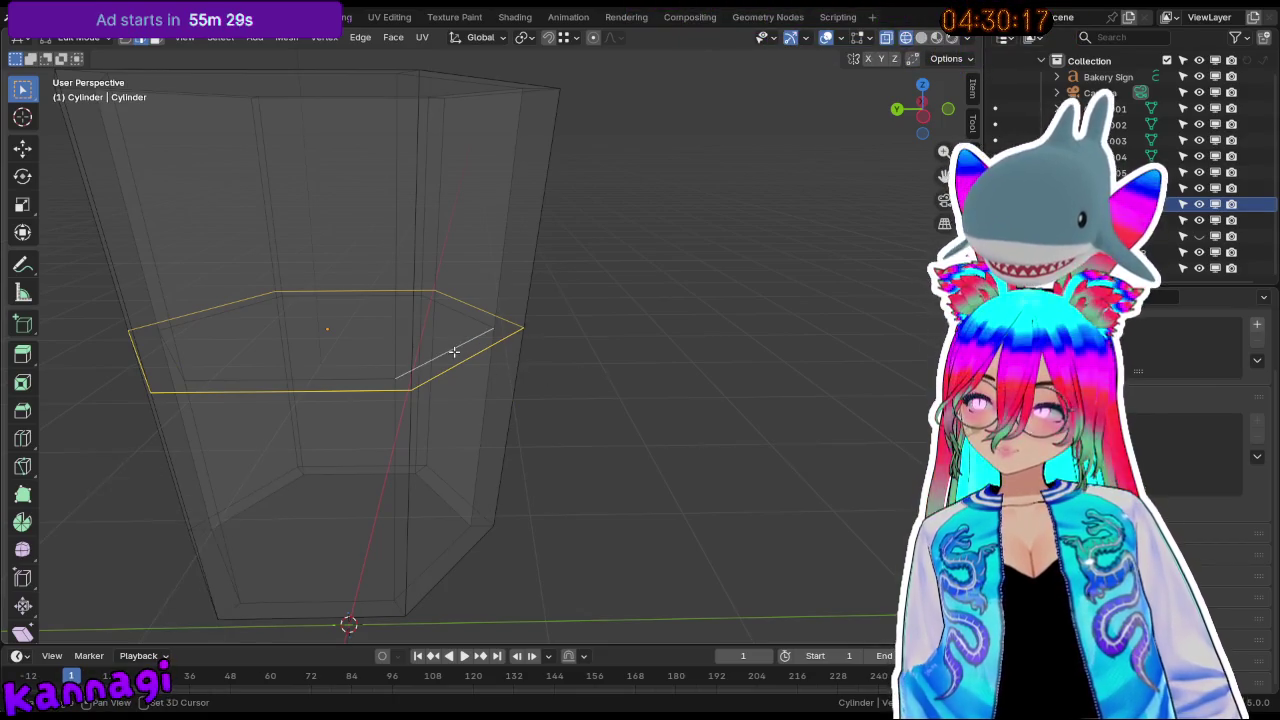
pyautogui.moveTo(426, 469); pyautogui.dragTo(529, 420, button='middle')
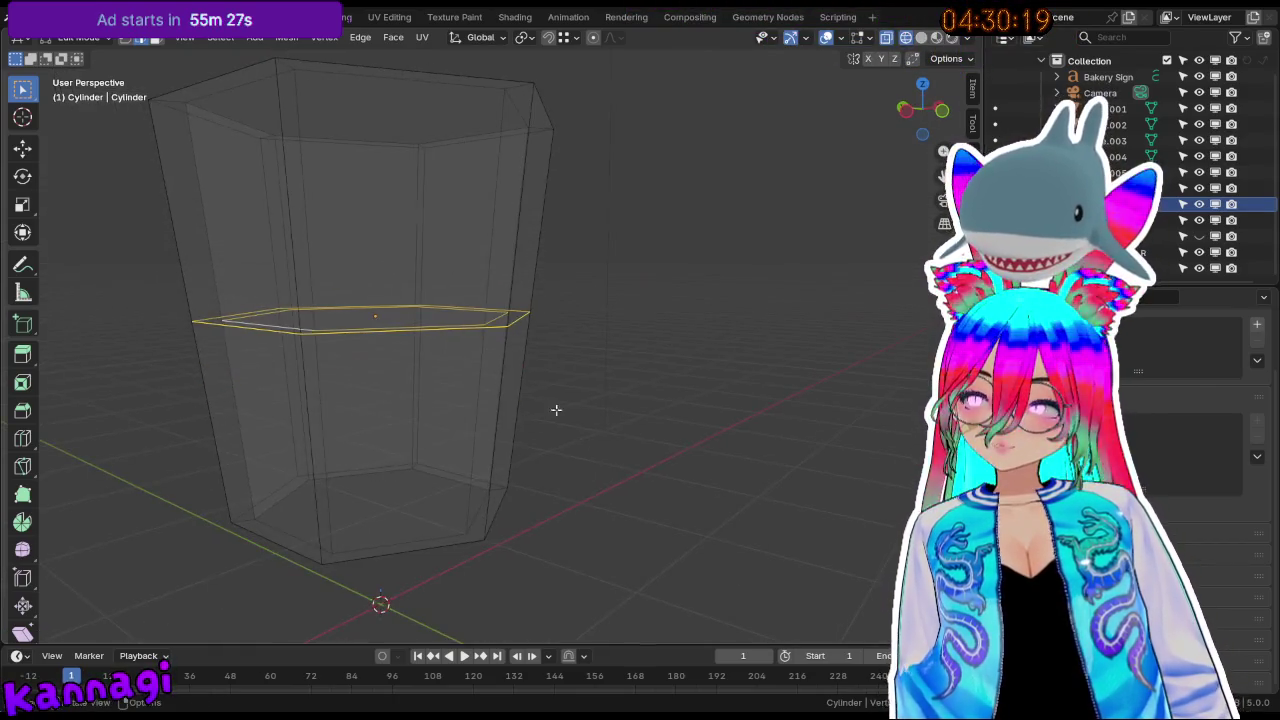
pyautogui.press('s')
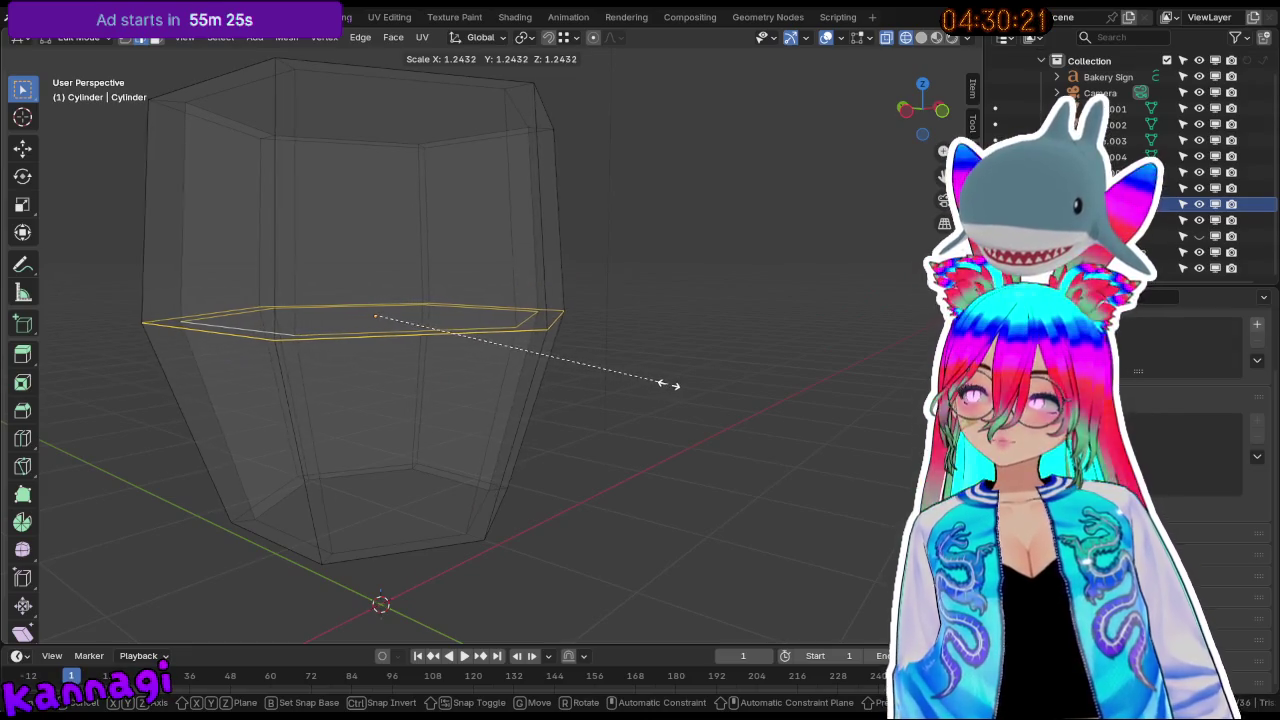
pyautogui.click(671, 385)
pyautogui.moveTo(400, 200); pyautogui.dragTo(400, 294, button='middle')
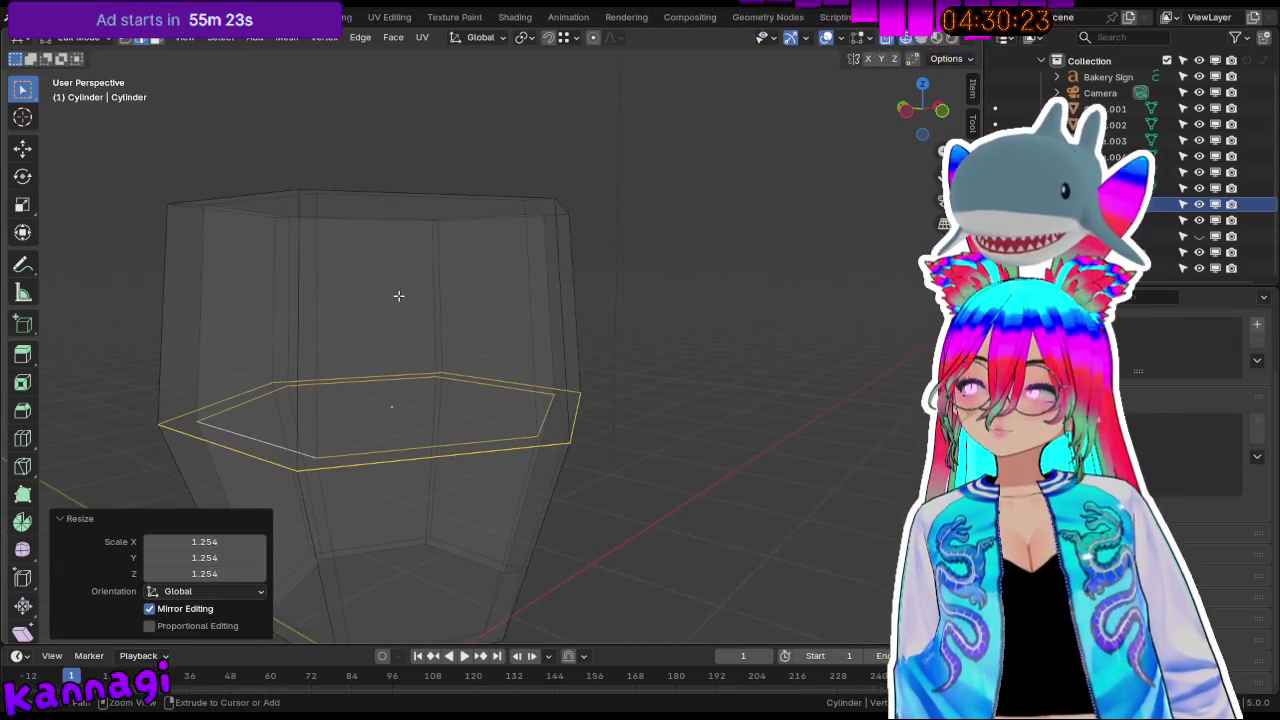
# Add a loop cut slid toward the top, undoing an unwanted extra cut.
pyautogui.hotkey('ctrl', 'r')
pyautogui.click(406, 290)
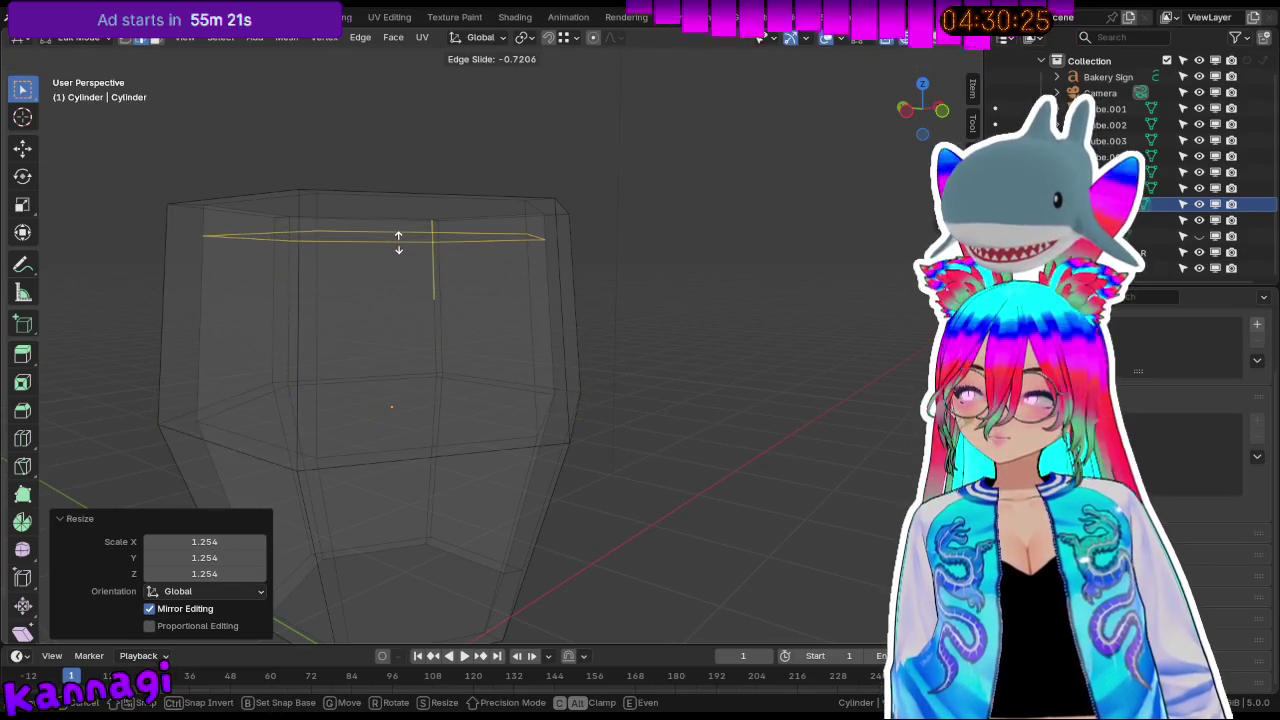
pyautogui.click(398, 242)
pyautogui.hotkey('ctrl', 'r')
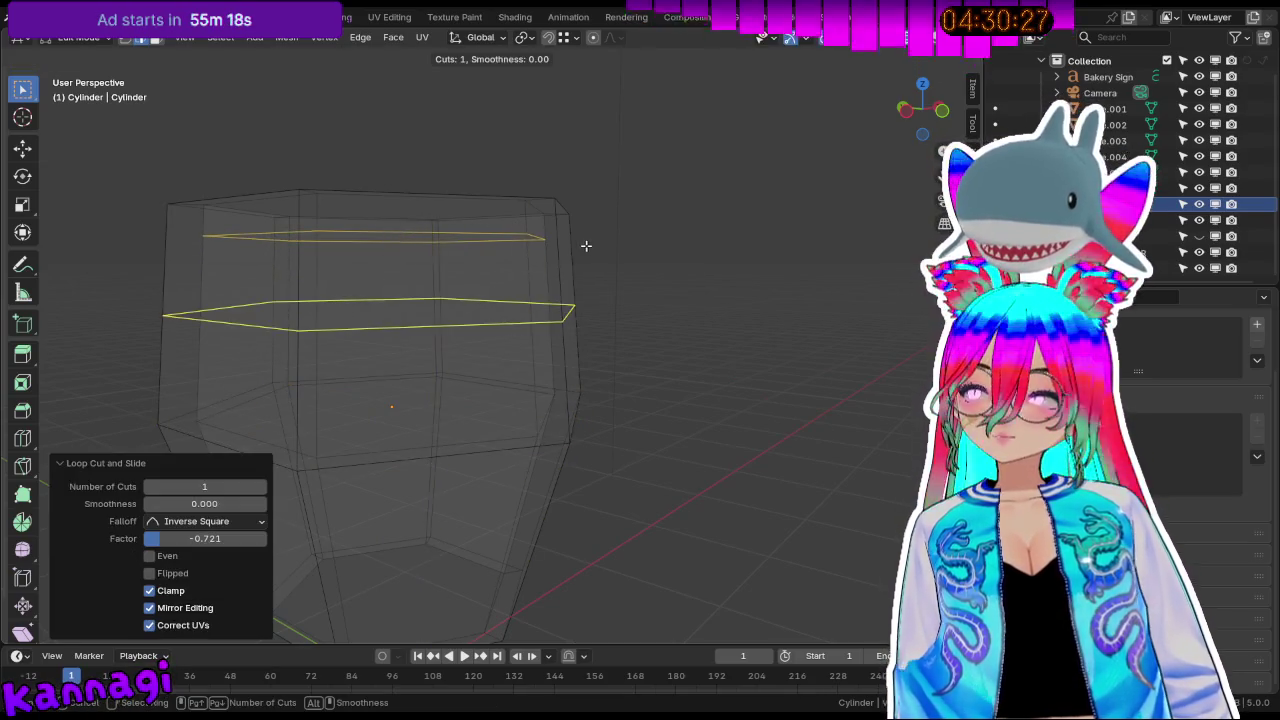
pyautogui.click(563, 234)
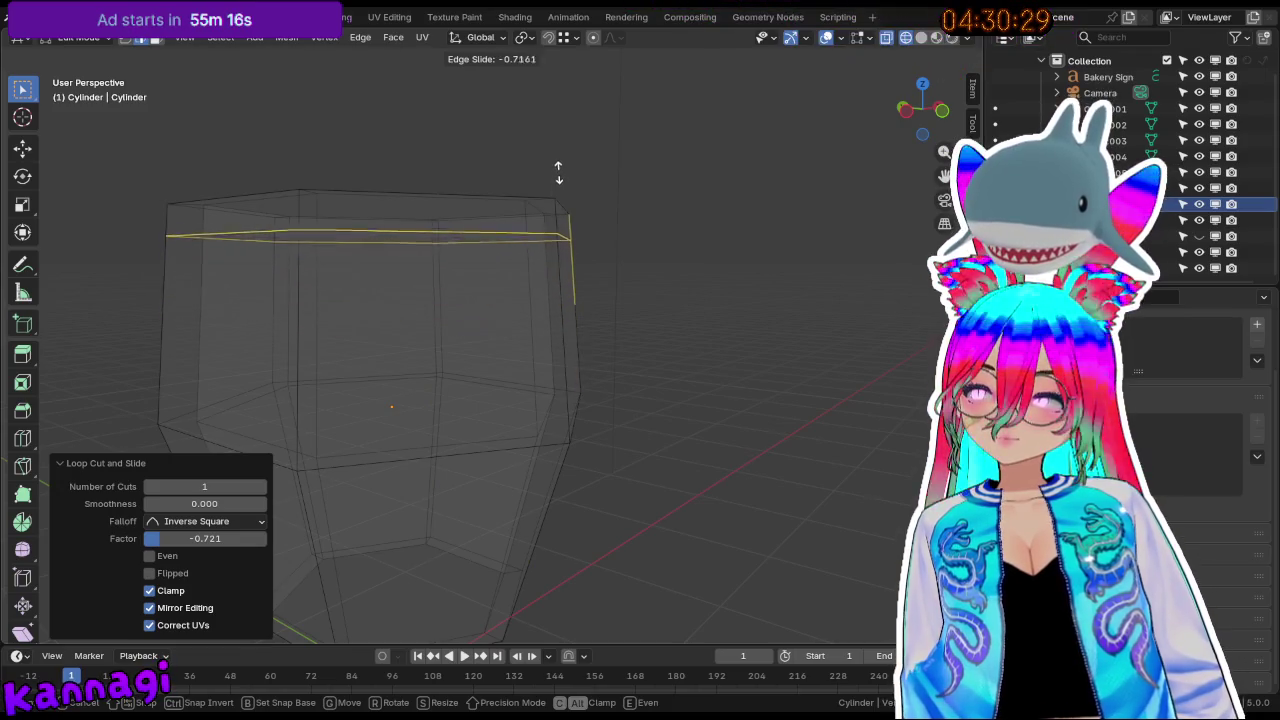
pyautogui.rightClick(558, 169)
pyautogui.hotkey('ctrl', 'z')
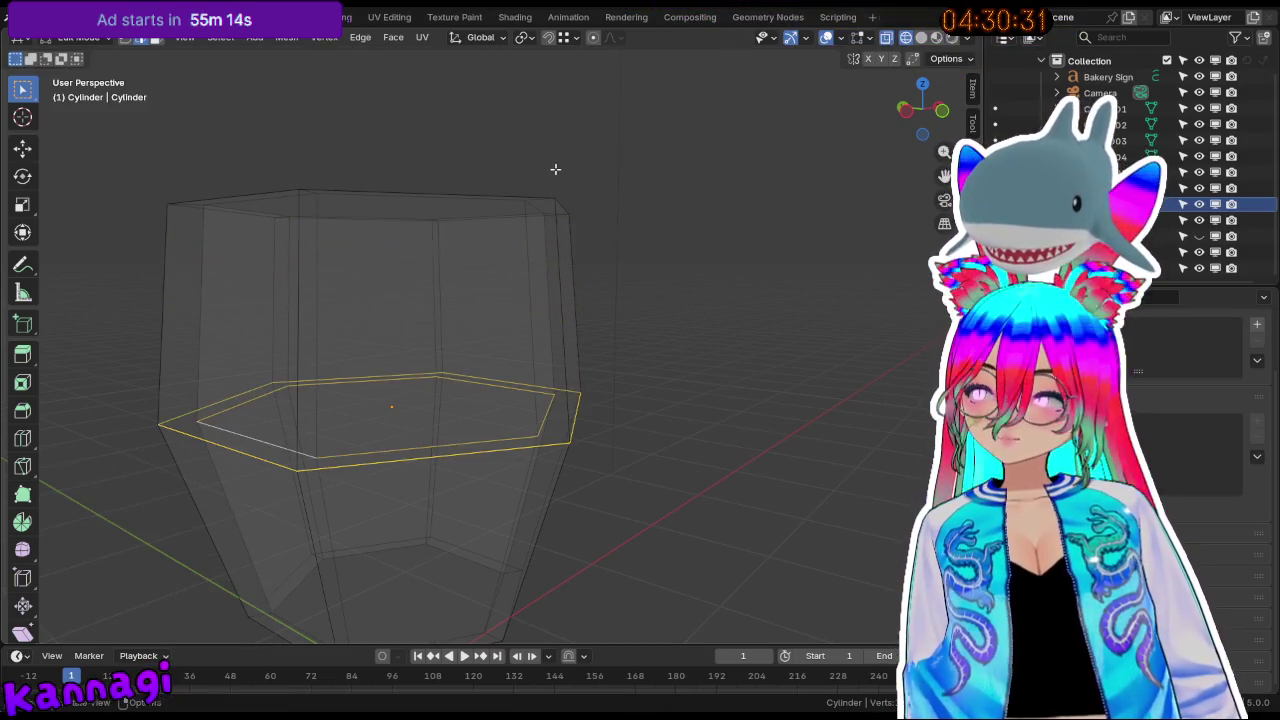
# Add a centred loop cut around the cylinder and select the upper-body edge loop.
pyautogui.hotkey('ctrl', 'r')
pyautogui.click(594, 320)
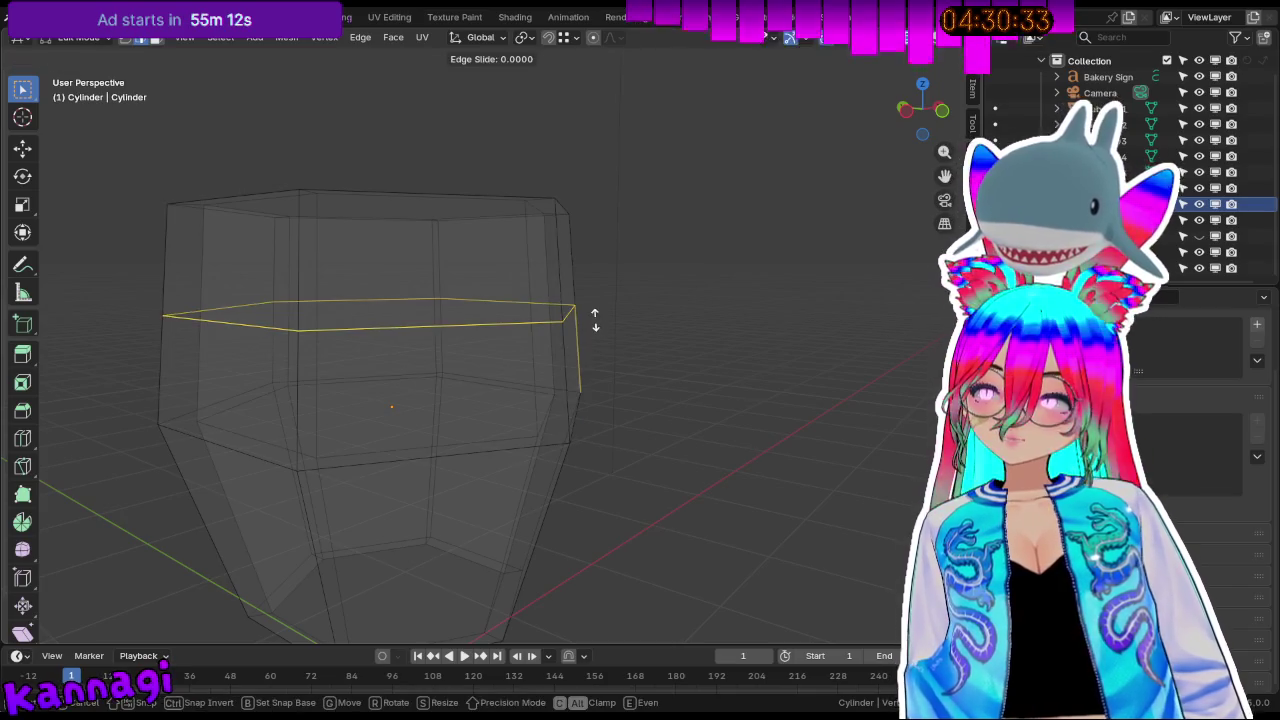
pyautogui.rightClick(596, 320)
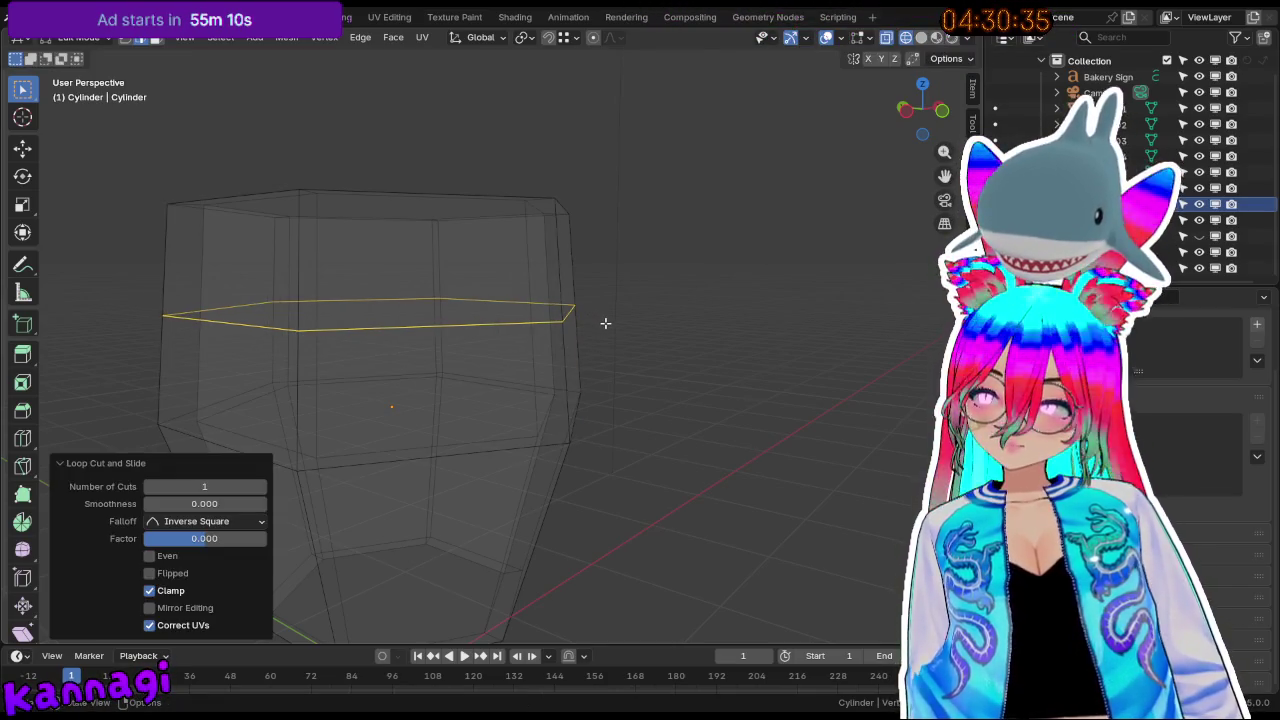
pyautogui.click(537, 311)
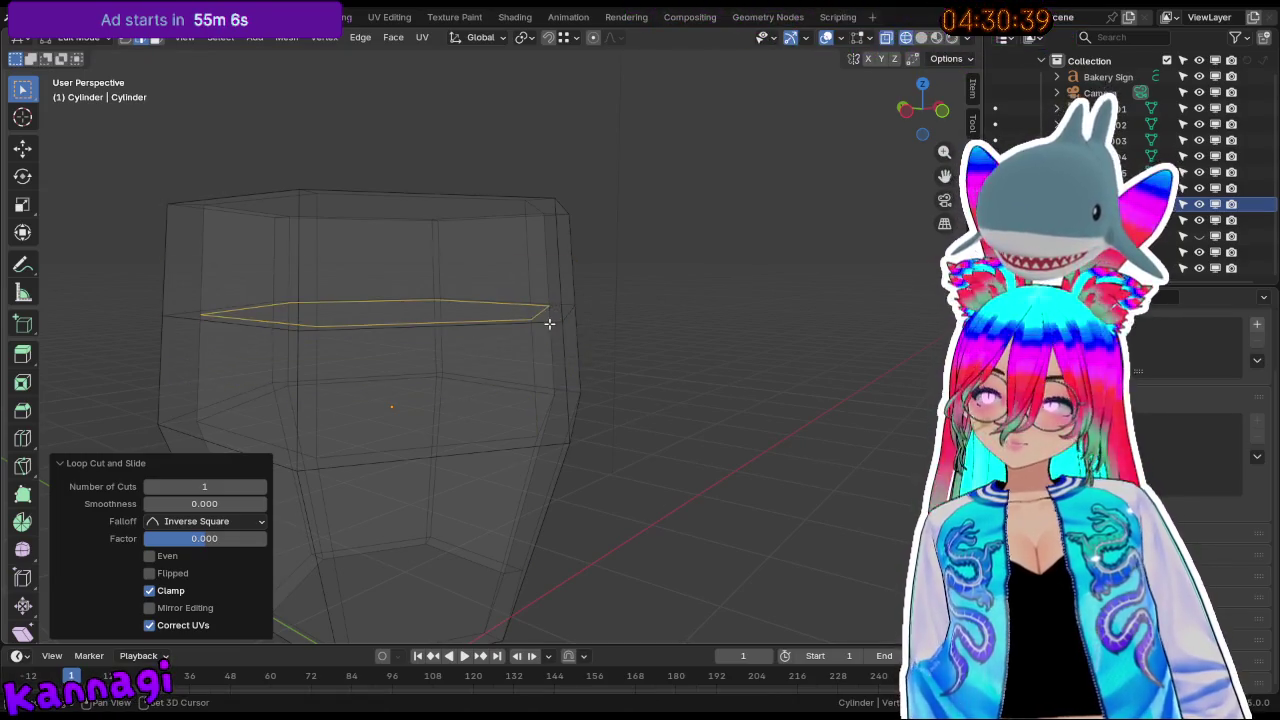
pyautogui.keyDown('shift'); pyautogui.click(549, 323); pyautogui.keyUp('shift')
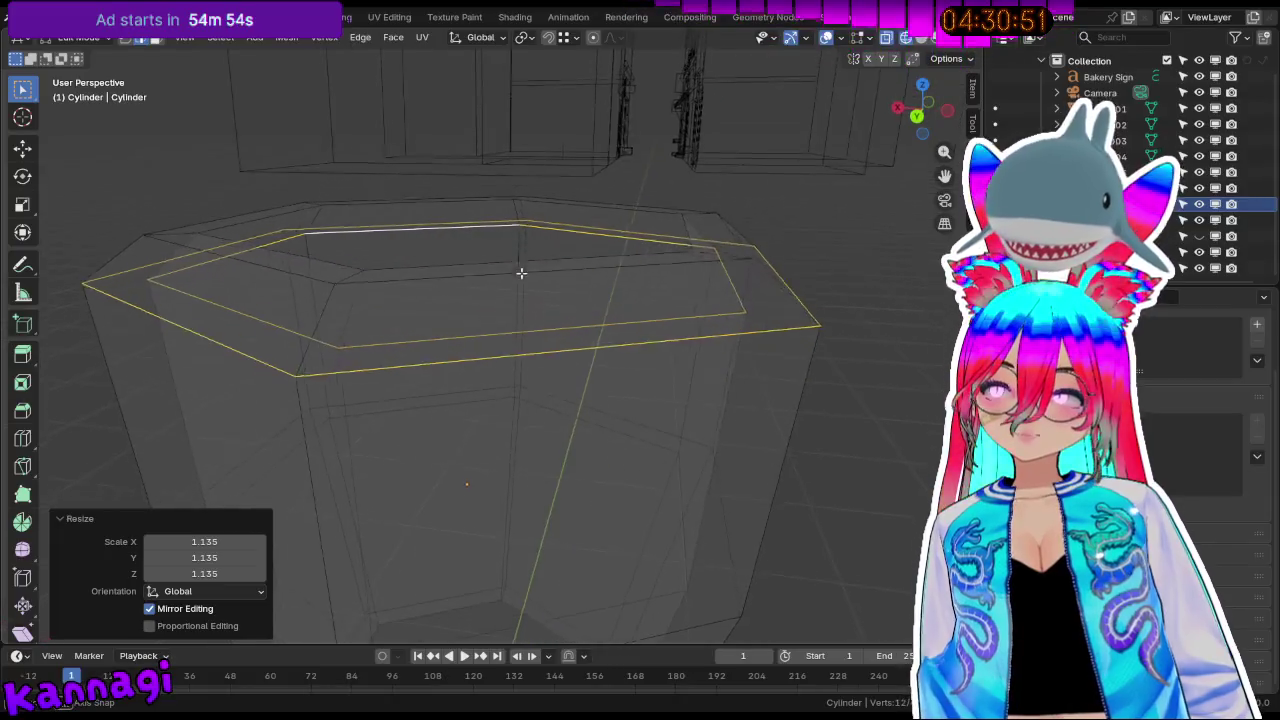
pyautogui.scroll(2, 498, 310)
pyautogui.scroll(-3, 498, 310)
# Select the boundary of the pot's bottom opening and fill it with a face.
pyautogui.press('Tab')
pyautogui.hotkey('shift', 'z')
pyautogui.moveTo(400, 306); pyautogui.dragTo(457, 337, button='middle')
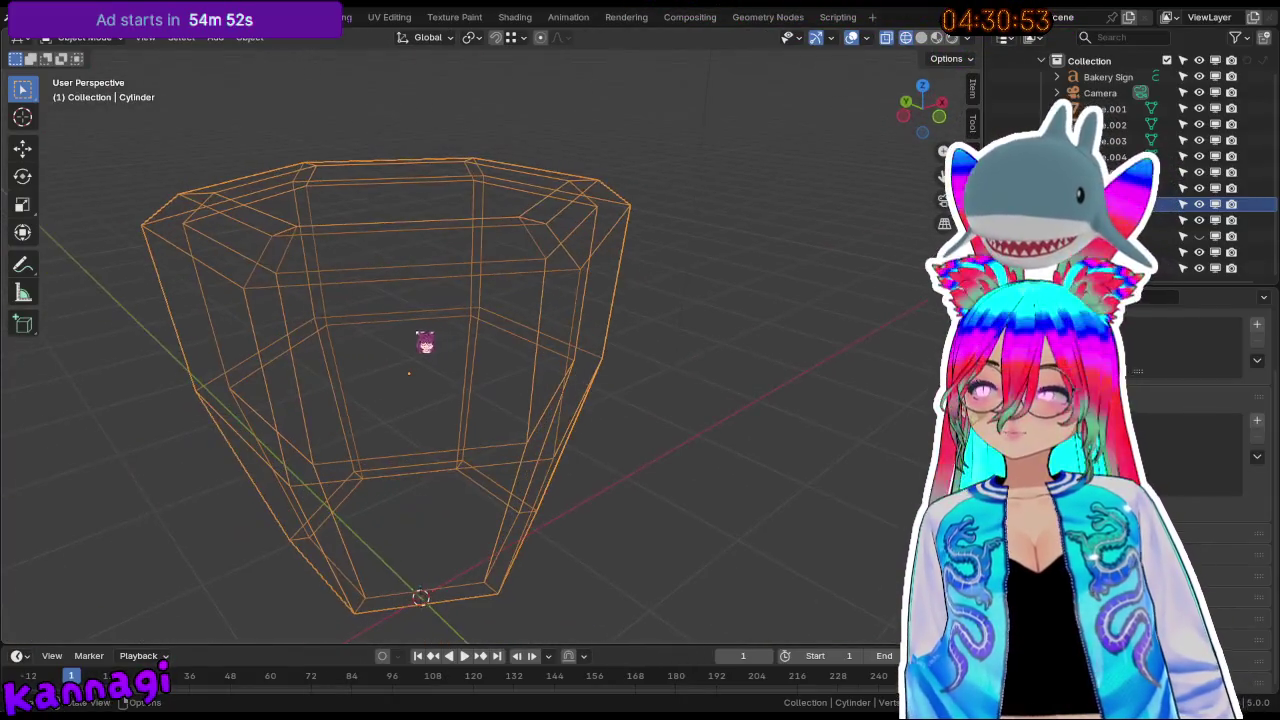
pyautogui.hotkey('shift', 'z')
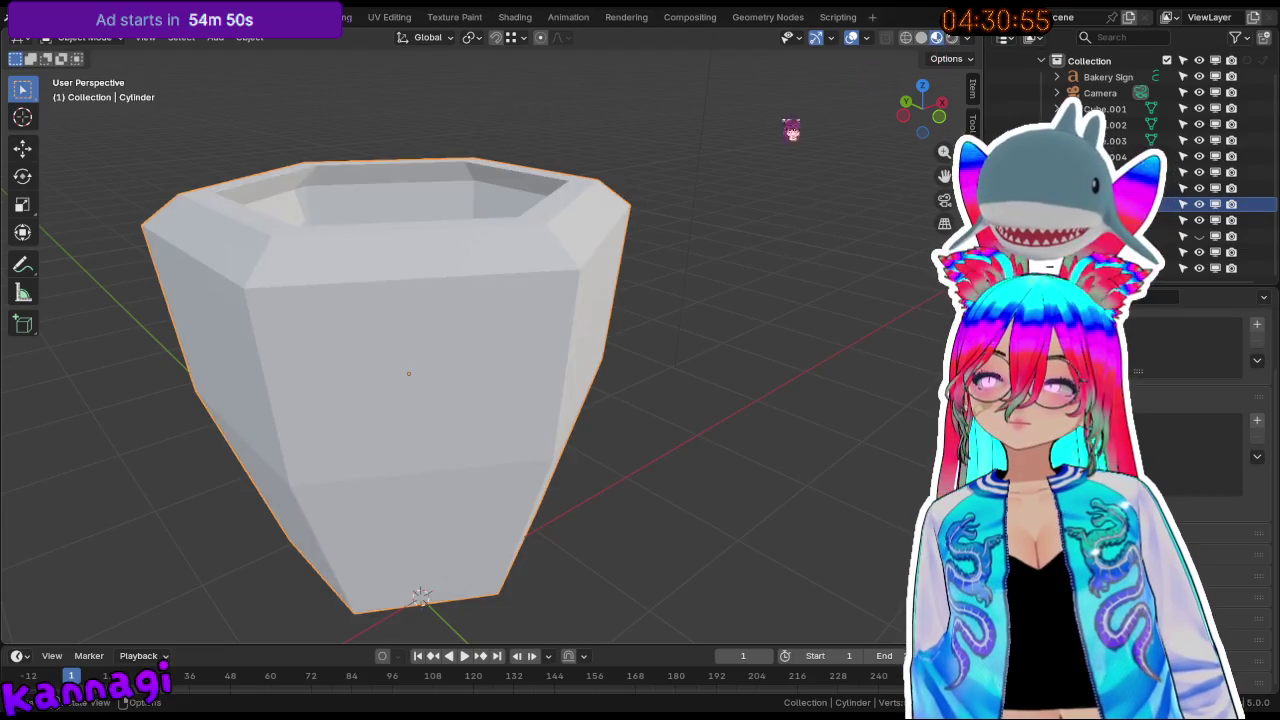
pyautogui.moveTo(288, 309)
pyautogui.mouseDown(button='middle')
pyautogui.moveTo(535, 411)
pyautogui.moveTo(371, 194)
pyautogui.moveTo(422, 139)
pyautogui.mouseUp(button='middle')
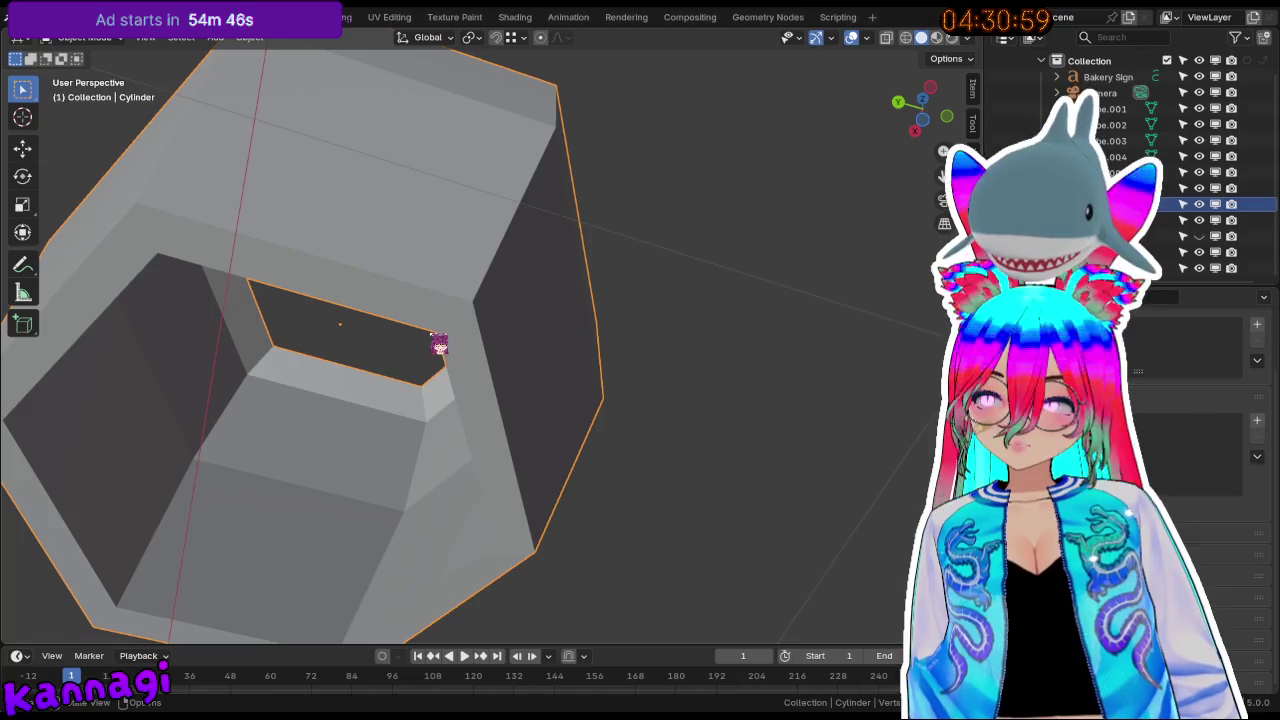
pyautogui.press('Tab')
pyautogui.click(208, 270)
pyautogui.moveTo(118, 311)
pyautogui.mouseDown(button='middle')
pyautogui.moveTo(334, 323)
pyautogui.moveTo(295, 425)
pyautogui.moveTo(443, 551)
pyautogui.moveTo(517, 437)
pyautogui.moveTo(877, 523)
pyautogui.mouseUp(button='middle')
pyautogui.press('f')
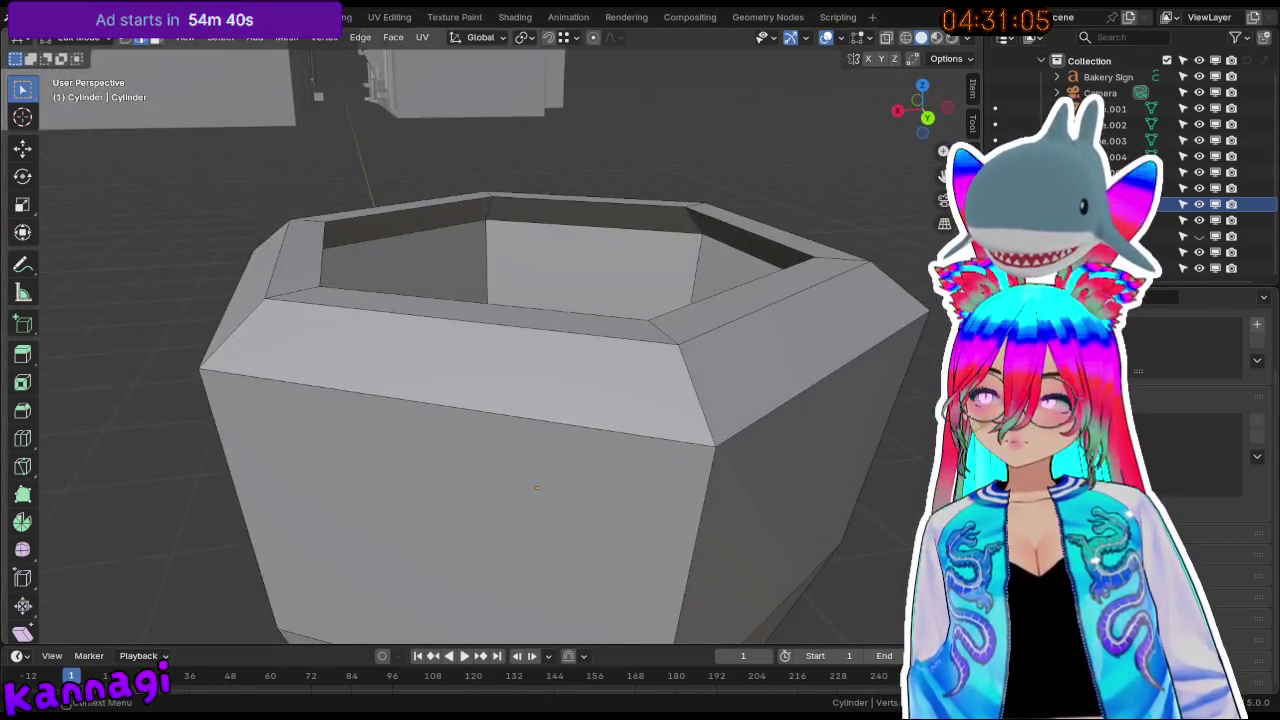
# Back in object mode, rename the cylinder to 'Flower Pot'.
pyautogui.scroll(-3, 754, 363)
pyautogui.scroll(-4, 791, 334)
pyautogui.scroll(-1, 794, 334)
pyautogui.moveTo(794, 334)
pyautogui.mouseDown(button='middle')
pyautogui.moveTo(730, 325)
pyautogui.moveTo(694, 380)
pyautogui.moveTo(486, 420)
pyautogui.moveTo(366, 426)
pyautogui.moveTo(368, 480)
pyautogui.moveTo(710, 356)
pyautogui.moveTo(697, 320)
pyautogui.moveTo(490, 308)
pyautogui.mouseUp(button='middle')
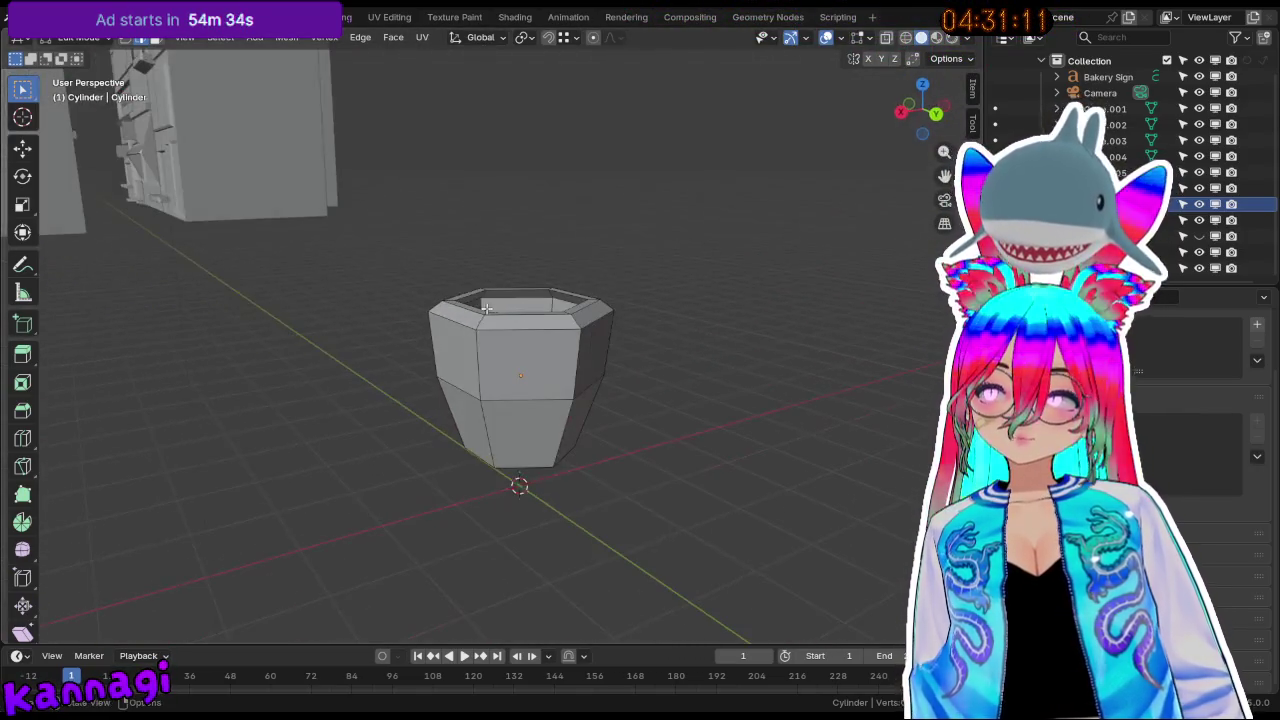
pyautogui.press('Tab')
pyautogui.moveTo(666, 358); pyautogui.dragTo(563, 263, button='middle')
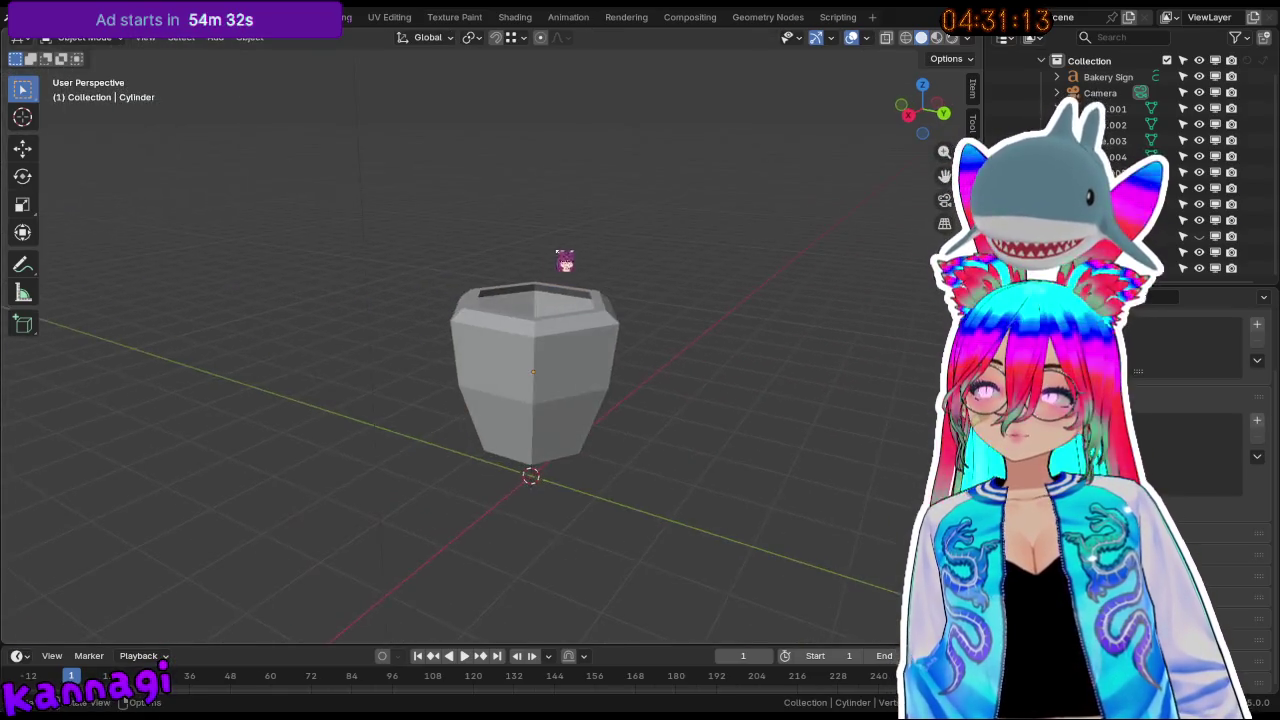
pyautogui.scroll(-3, 391, 386)
pyautogui.moveTo(391, 386); pyautogui.dragTo(636, 415, button='middle')
pyautogui.hotkey('shift', 'a')
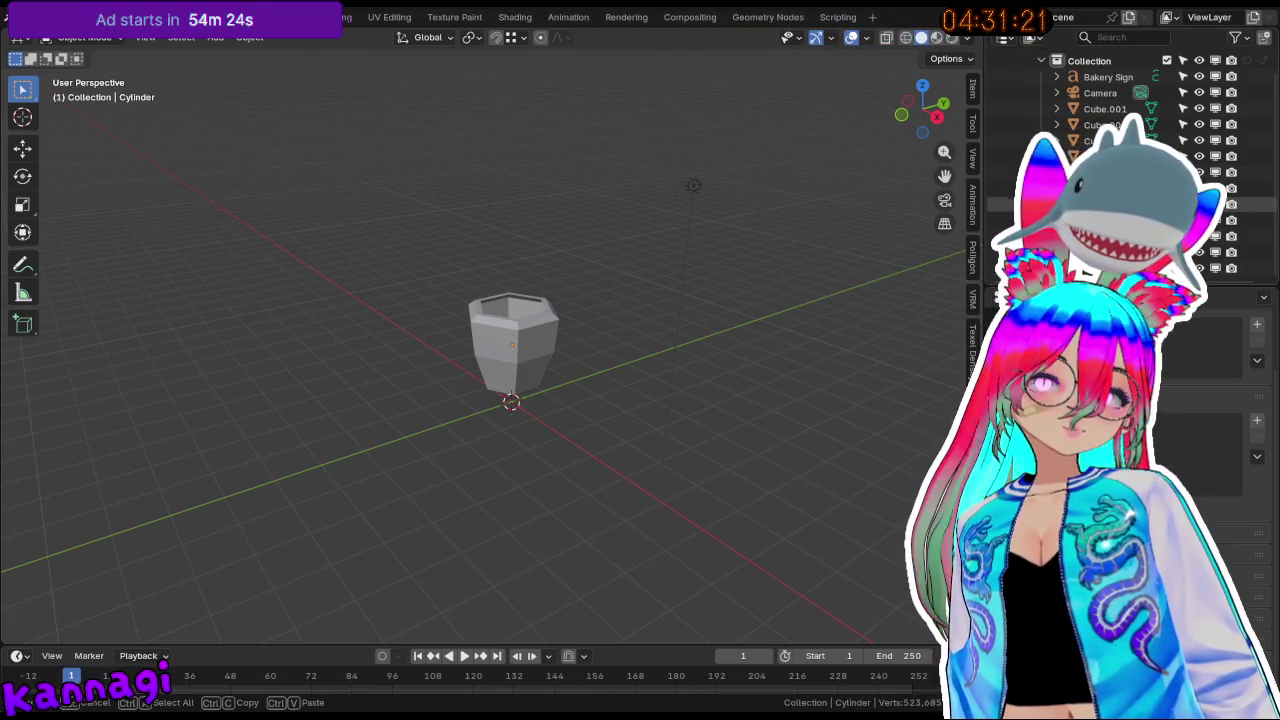
pyautogui.press('Return')
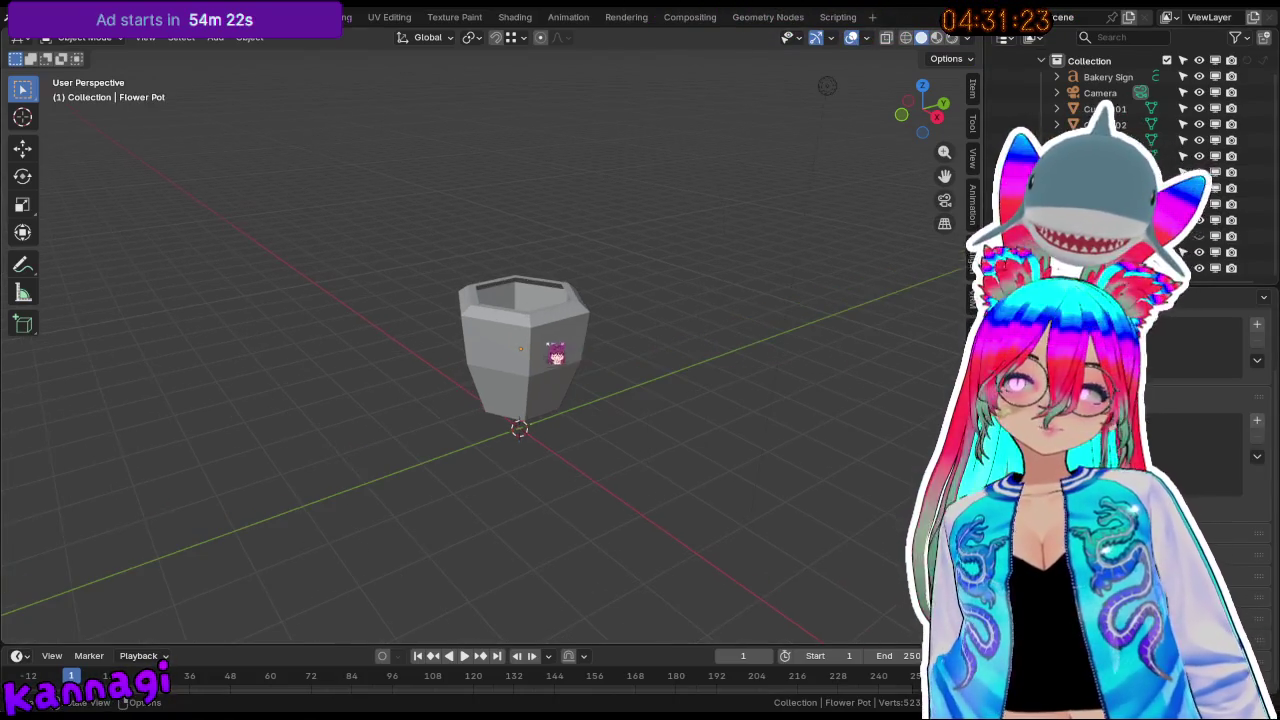
# Deselect the flower pot and bring up the Add > Mesh choices.
pyautogui.click(560, 357)
pyautogui.moveTo(600, 331)
pyautogui.mouseDown(button='middle')
pyautogui.moveTo(532, 371)
pyautogui.moveTo(597, 408)
pyautogui.moveTo(554, 354)
pyautogui.mouseUp(button='middle')
pyautogui.click(709, 309)
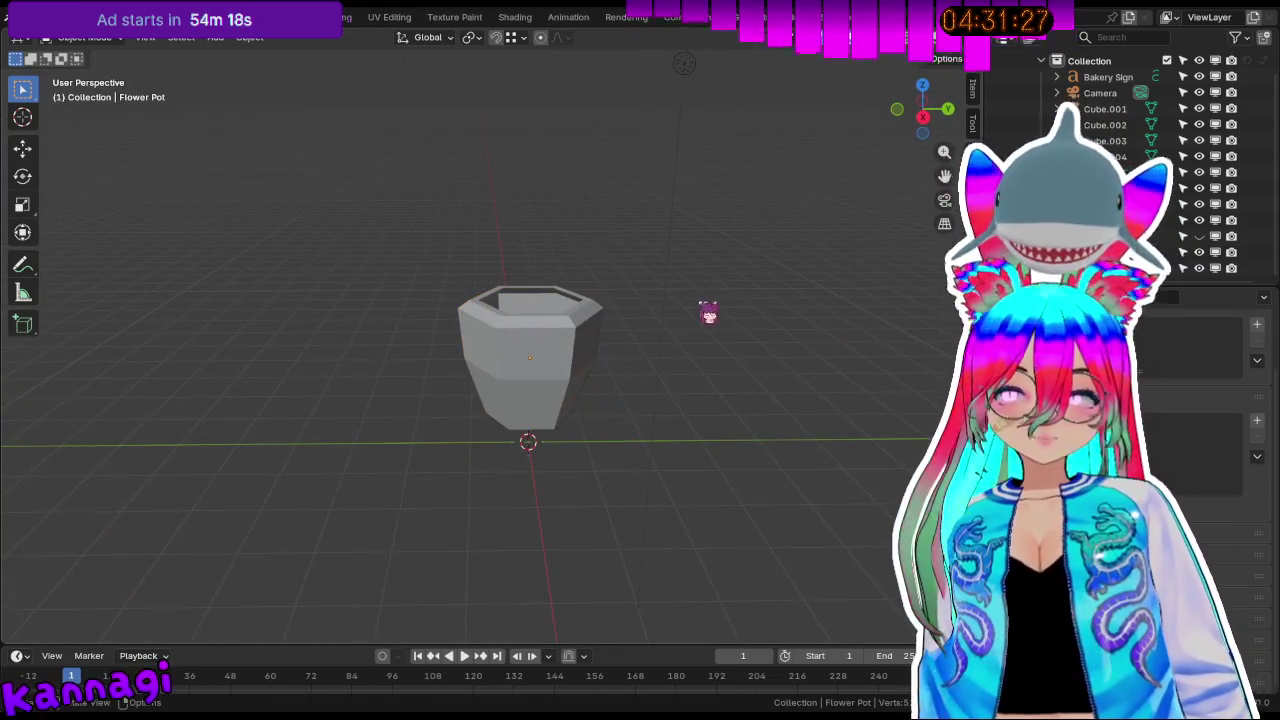
pyautogui.hotkey('shift', 'a')
pyautogui.moveTo(614, 351)
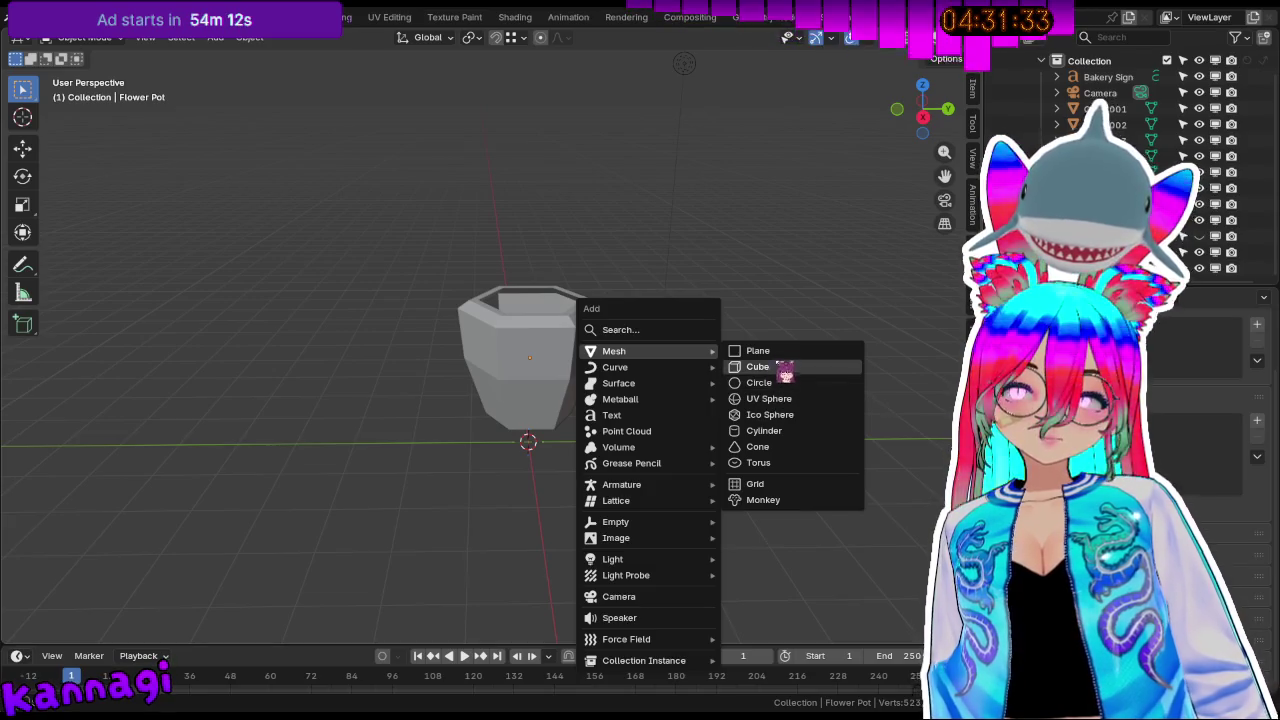
# Add a subdivided cube, place it right of the pot and scale it to 0.717.
pyautogui.click(785, 367)
pyautogui.hotkey('ctrl', '1')
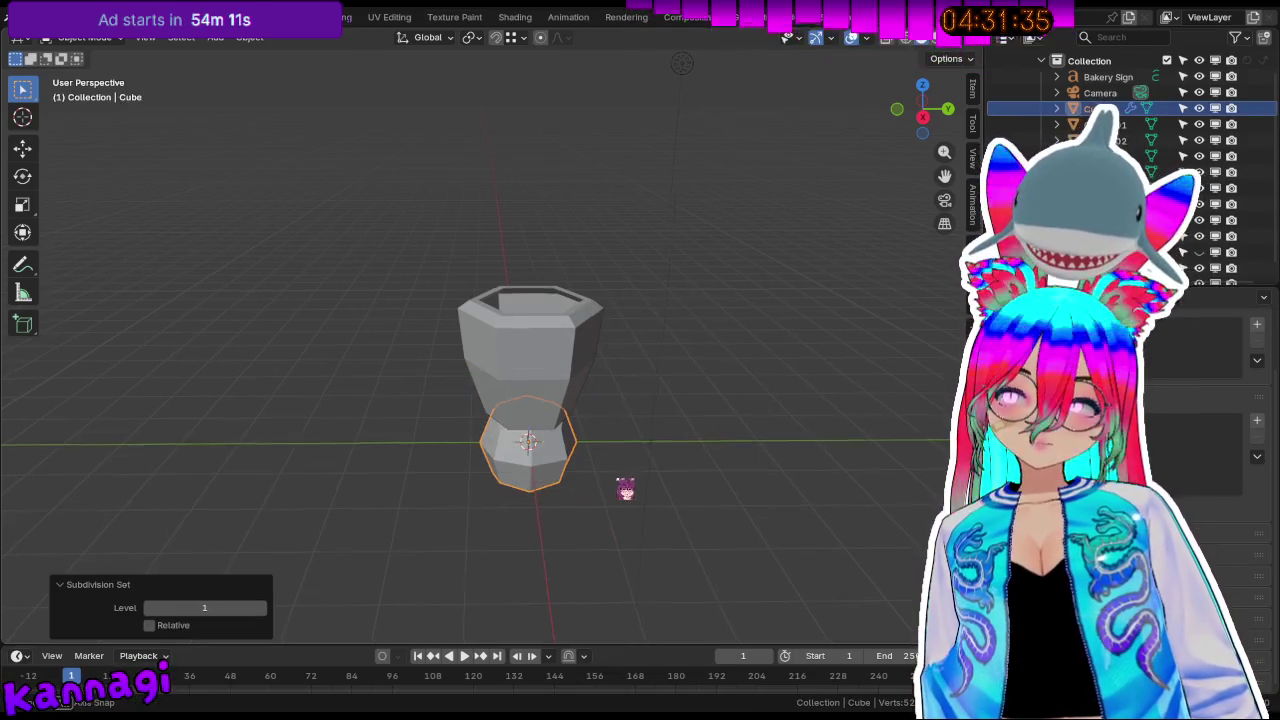
pyautogui.moveTo(551, 486); pyautogui.dragTo(608, 470, button='middle')
pyautogui.press('g')
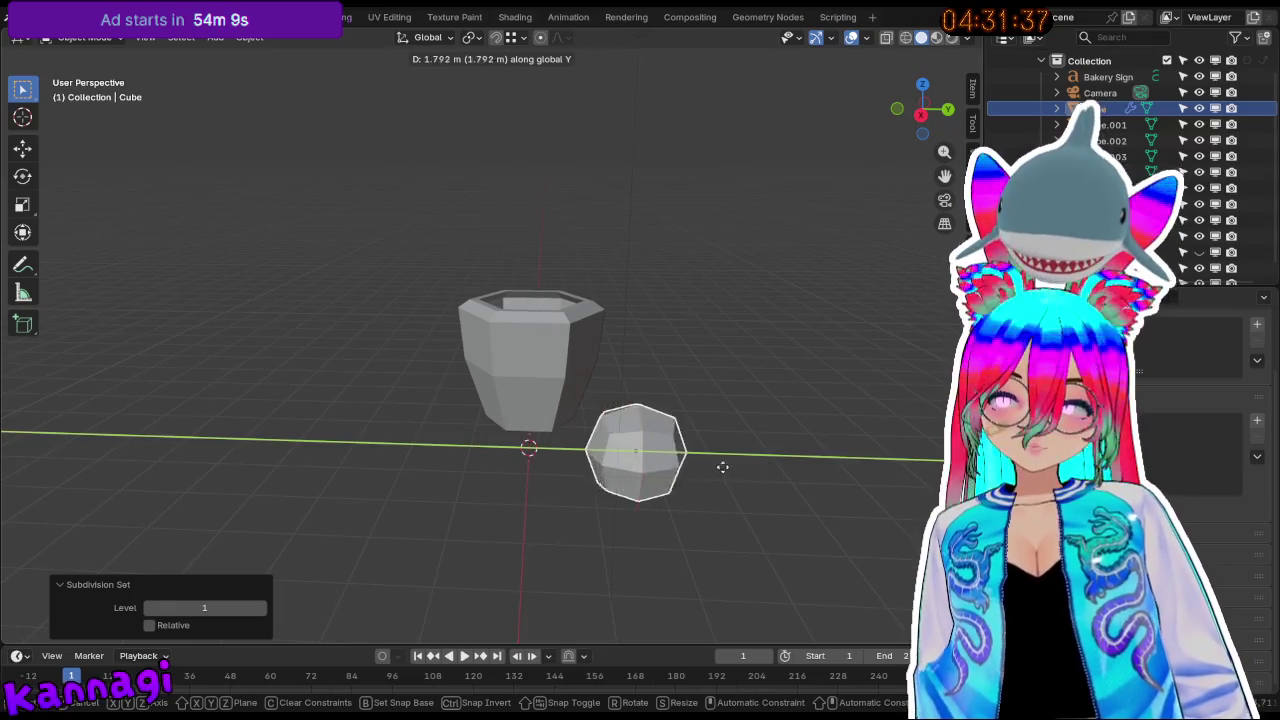
pyautogui.click(787, 490)
pyautogui.press('s')
pyautogui.click(808, 518)
pyautogui.moveTo(757, 500); pyautogui.dragTo(445, 405, button='middle')
pyautogui.scroll(3, 454, 386)
# Add a centred vertical loop cut and a horizontal loop slid toward the top.
pyautogui.press('Tab')
pyautogui.click(996, 390)
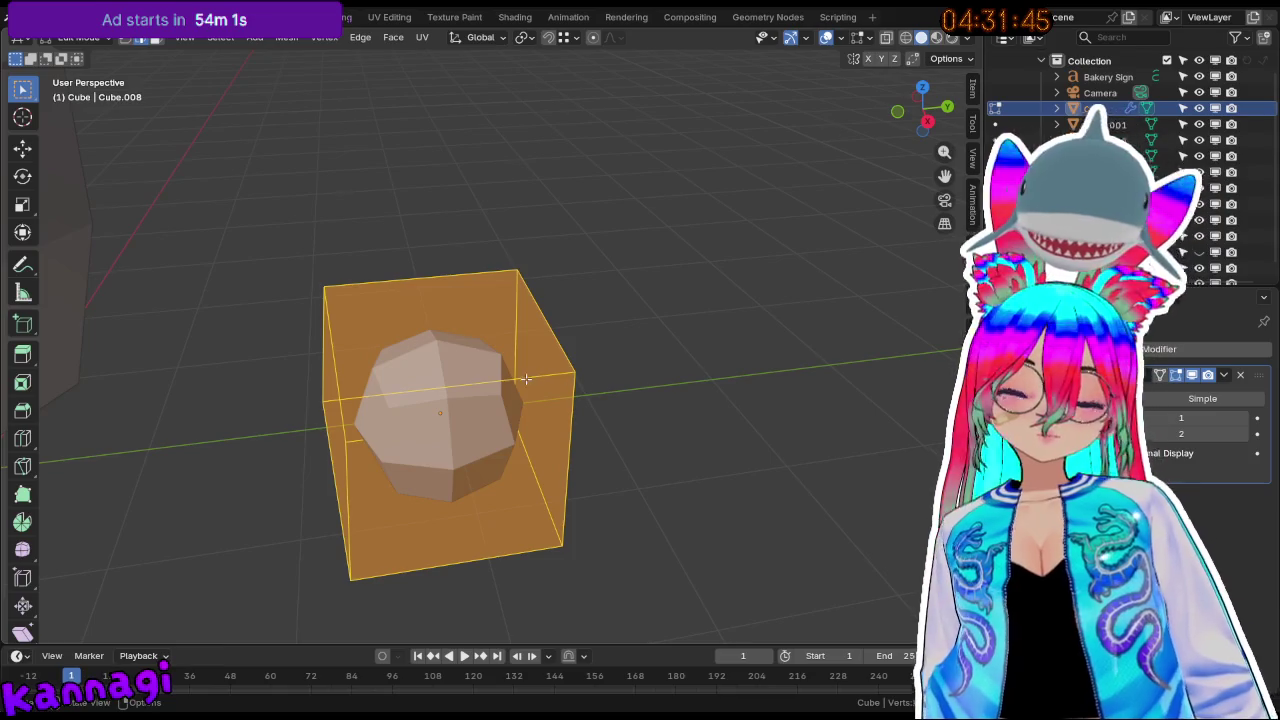
pyautogui.hotkey('ctrl', 'r')
pyautogui.click(508, 380)
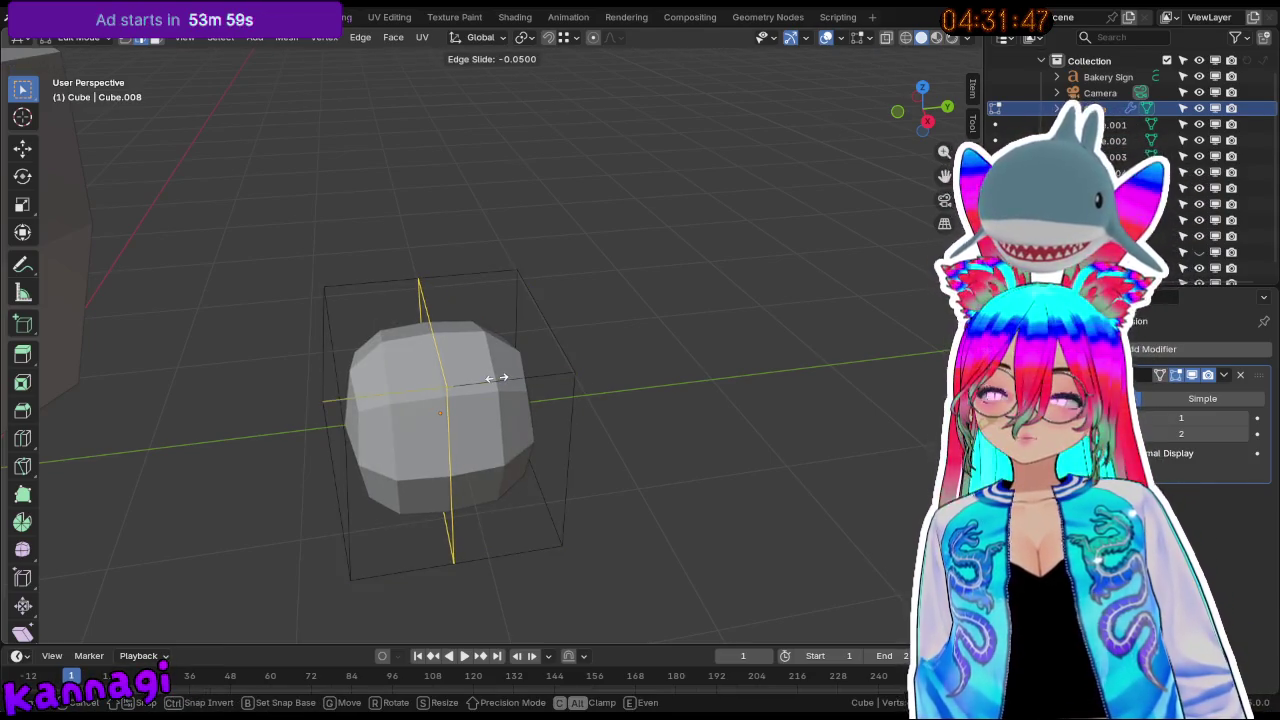
pyautogui.rightClick(496, 378)
pyautogui.moveTo(500, 382)
pyautogui.mouseDown(button='middle')
pyautogui.moveTo(594, 350)
pyautogui.moveTo(443, 391)
pyautogui.mouseUp(button='middle')
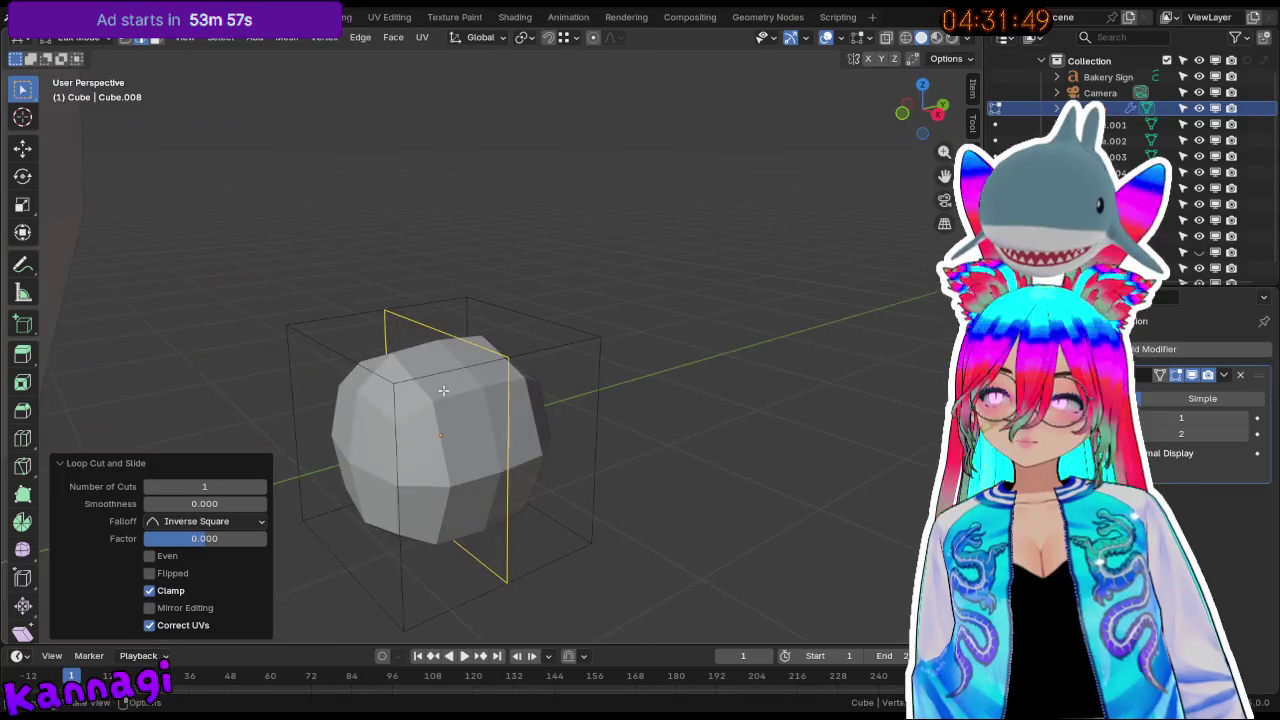
pyautogui.click(524, 477)
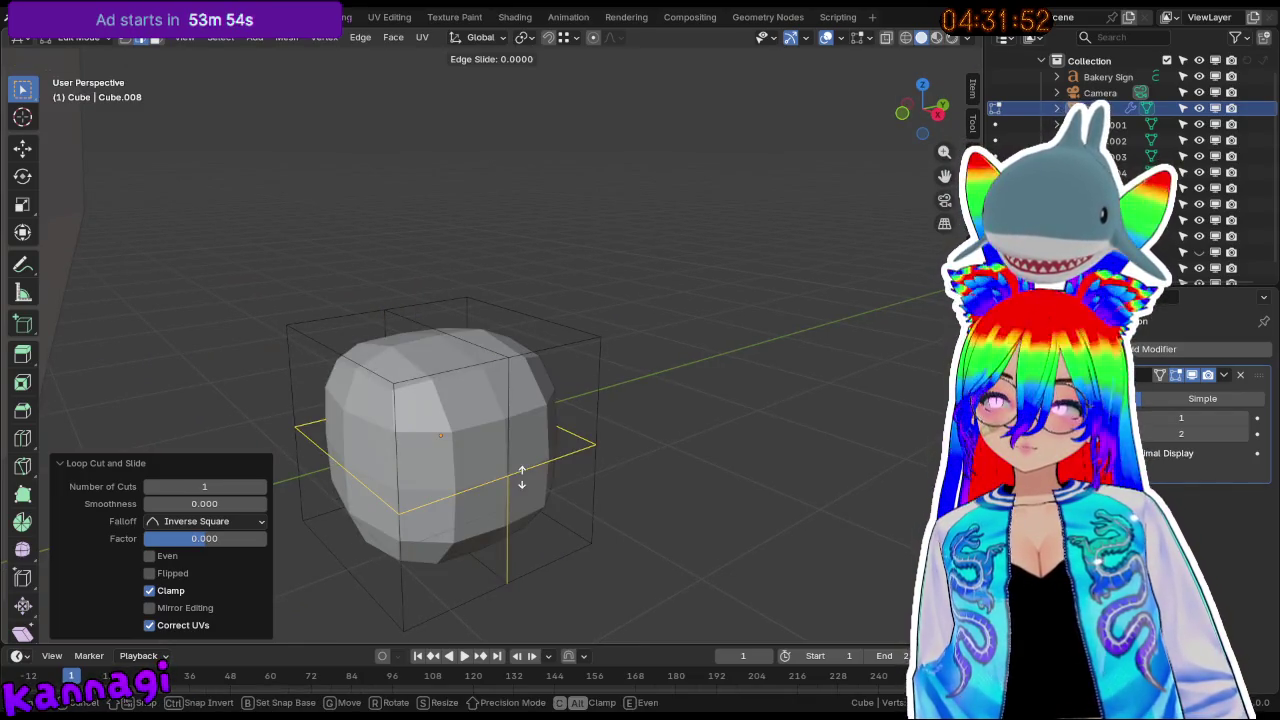
pyautogui.click(506, 405)
# Shrink the shape's upper edge loop to 0.771.
pyautogui.moveTo(506, 405)
pyautogui.mouseDown(button='middle')
pyautogui.moveTo(480, 478)
pyautogui.moveTo(430, 420)
pyautogui.mouseUp(button='middle')
pyautogui.scroll(8, 448, 477)
pyautogui.scroll(-8, 448, 477)
pyautogui.keyDown('alt'); pyautogui.click(462, 434); pyautogui.keyUp('alt')
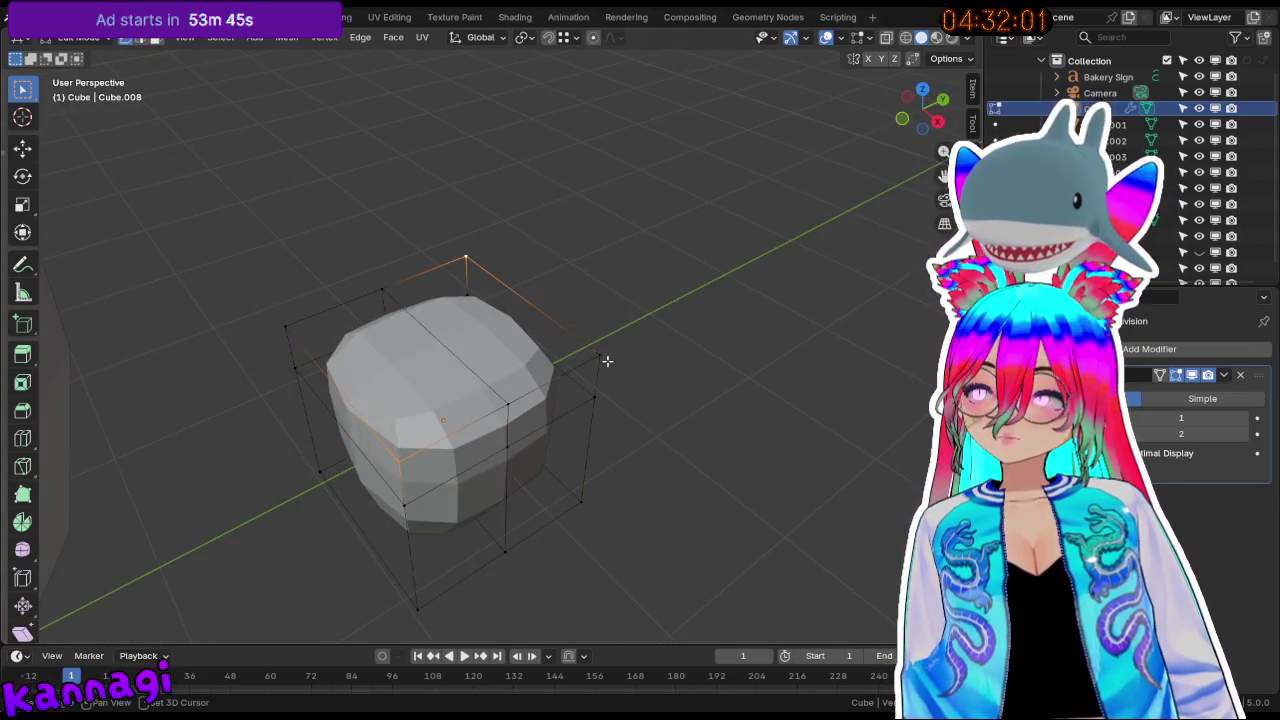
pyautogui.press('s')
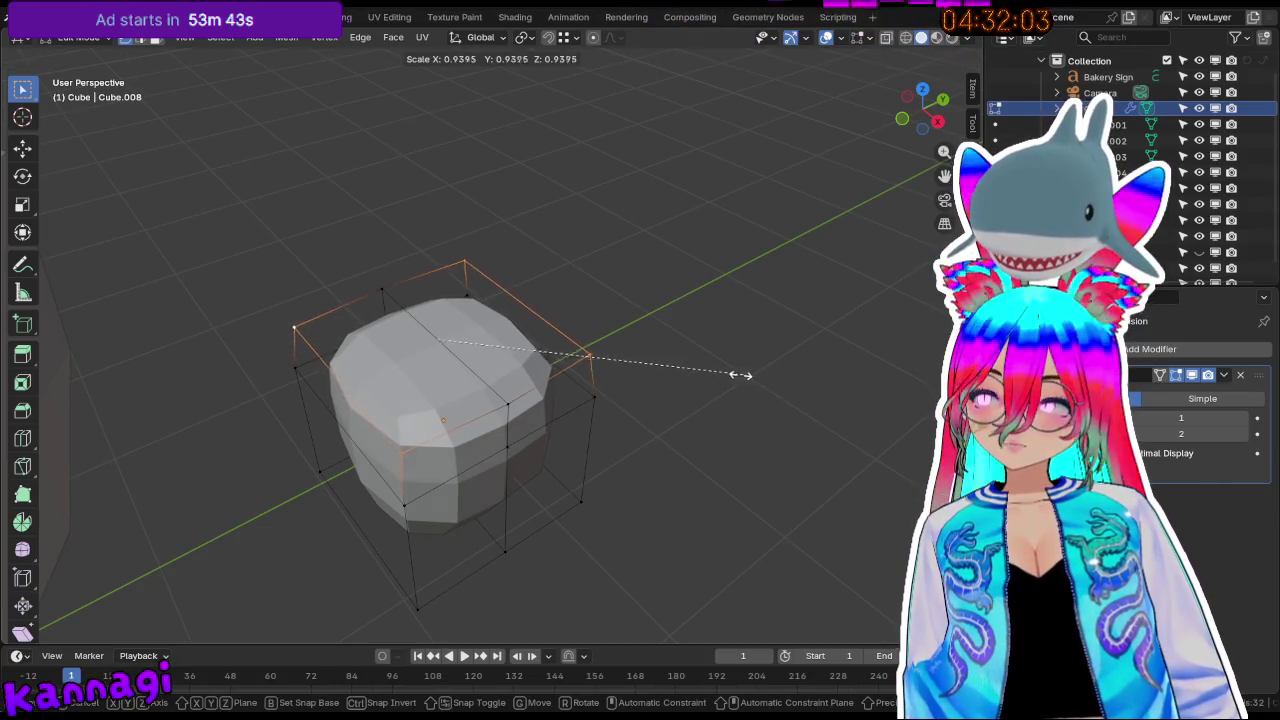
pyautogui.click(713, 372)
pyautogui.moveTo(566, 380); pyautogui.dragTo(375, 333, button='middle')
pyautogui.keyDown('alt'); pyautogui.click(375, 333); pyautogui.keyUp('alt')
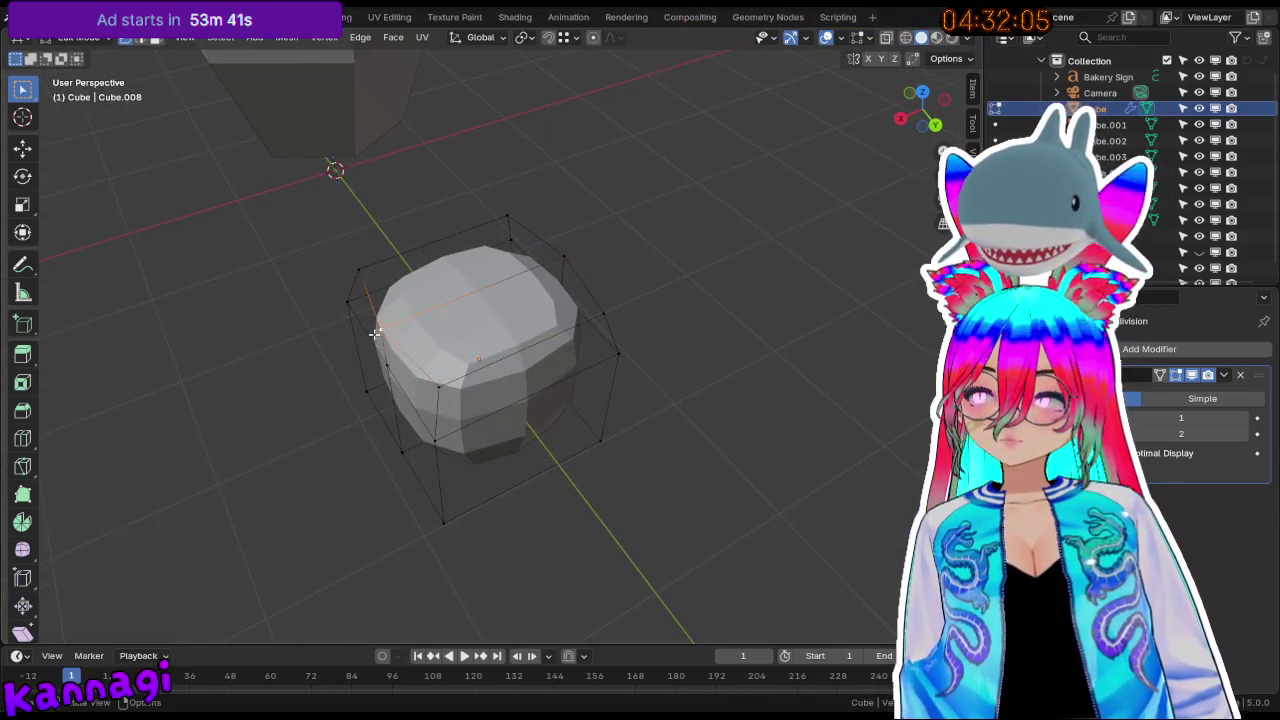
pyautogui.hotkey('ctrl', 'z')
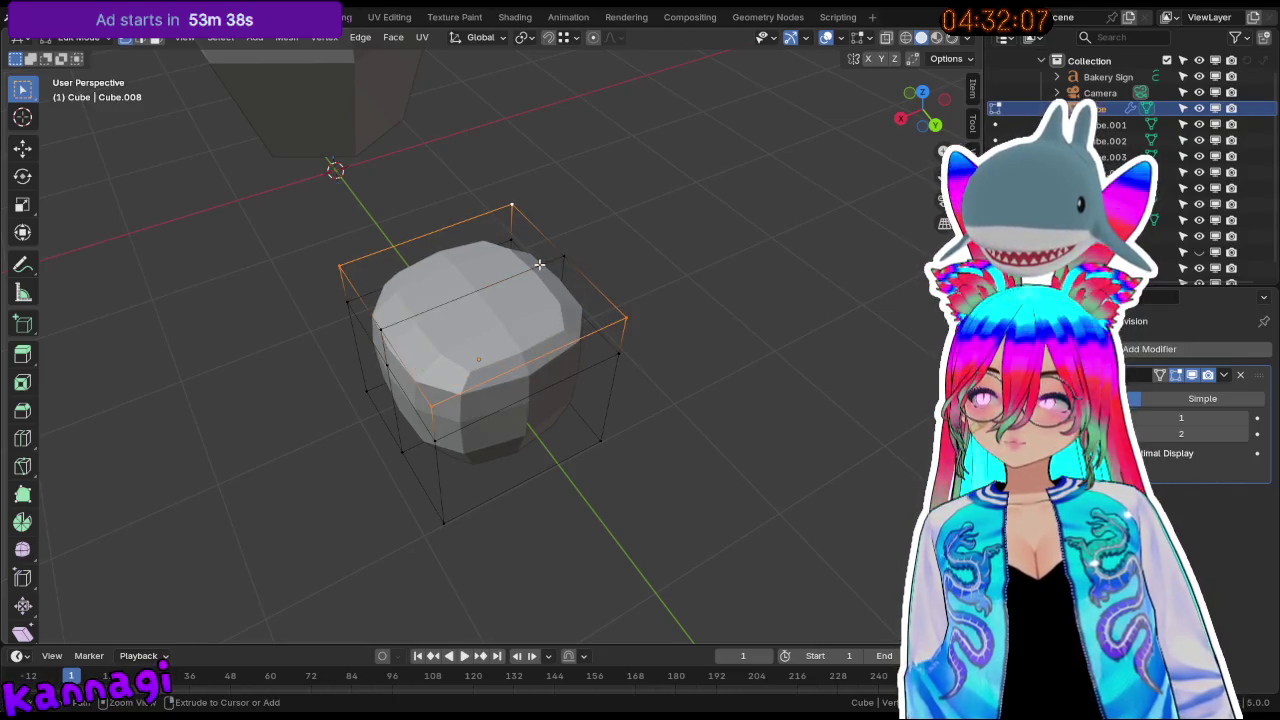
pyautogui.keyDown('alt'); pyautogui.click(359, 311); pyautogui.keyUp('alt')
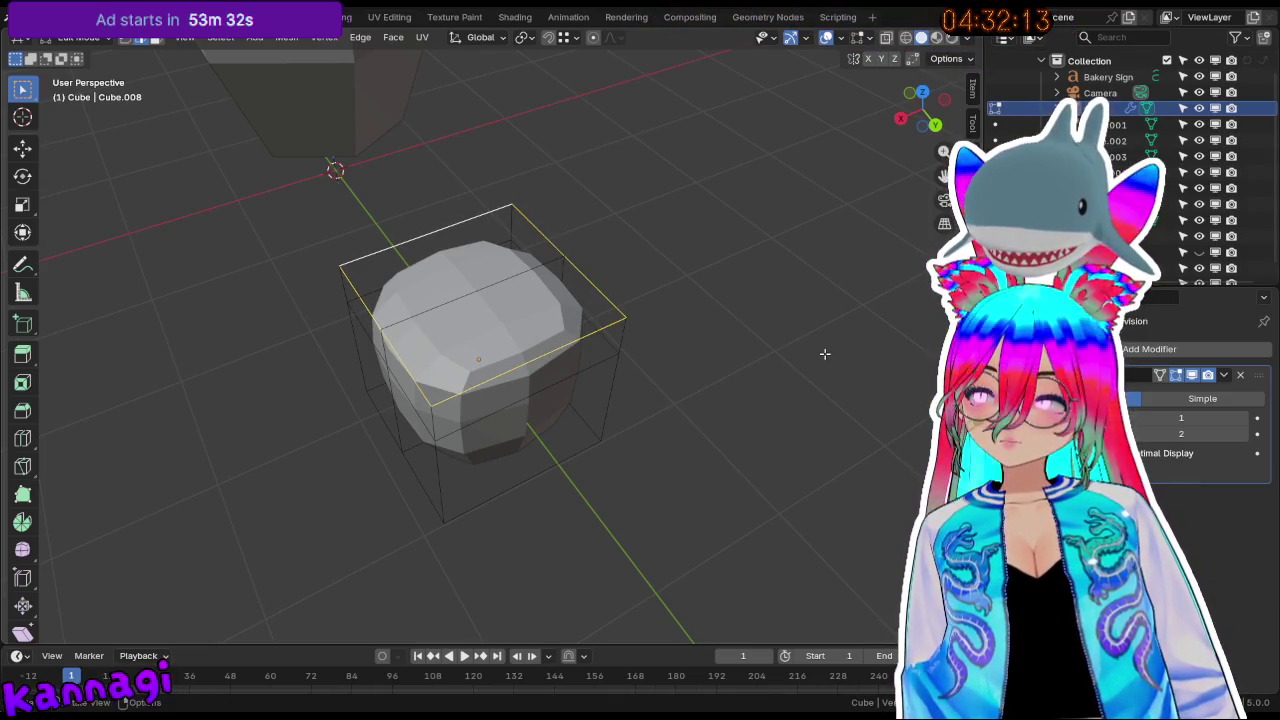
pyautogui.press('s')
pyautogui.click(738, 335)
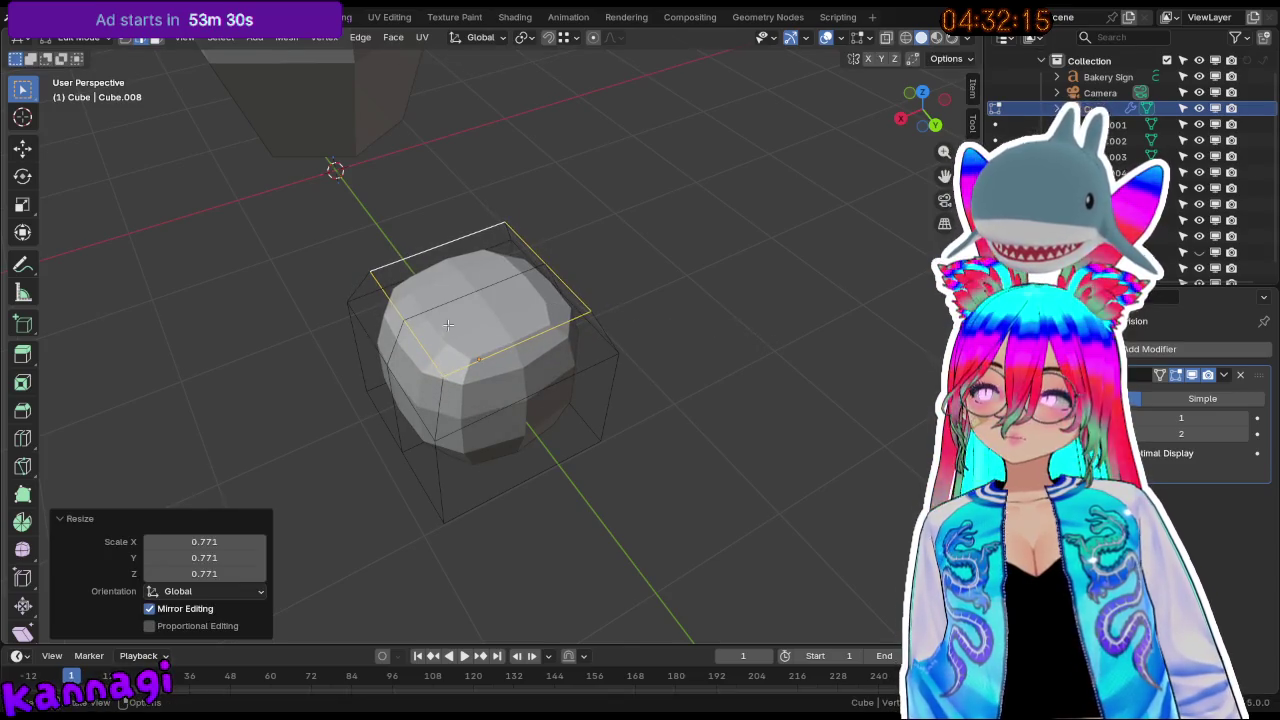
# Make the top and middle edge loops circular with LoopTools Circle.
pyautogui.rightClick(506, 358)
pyautogui.moveTo(440, 187)
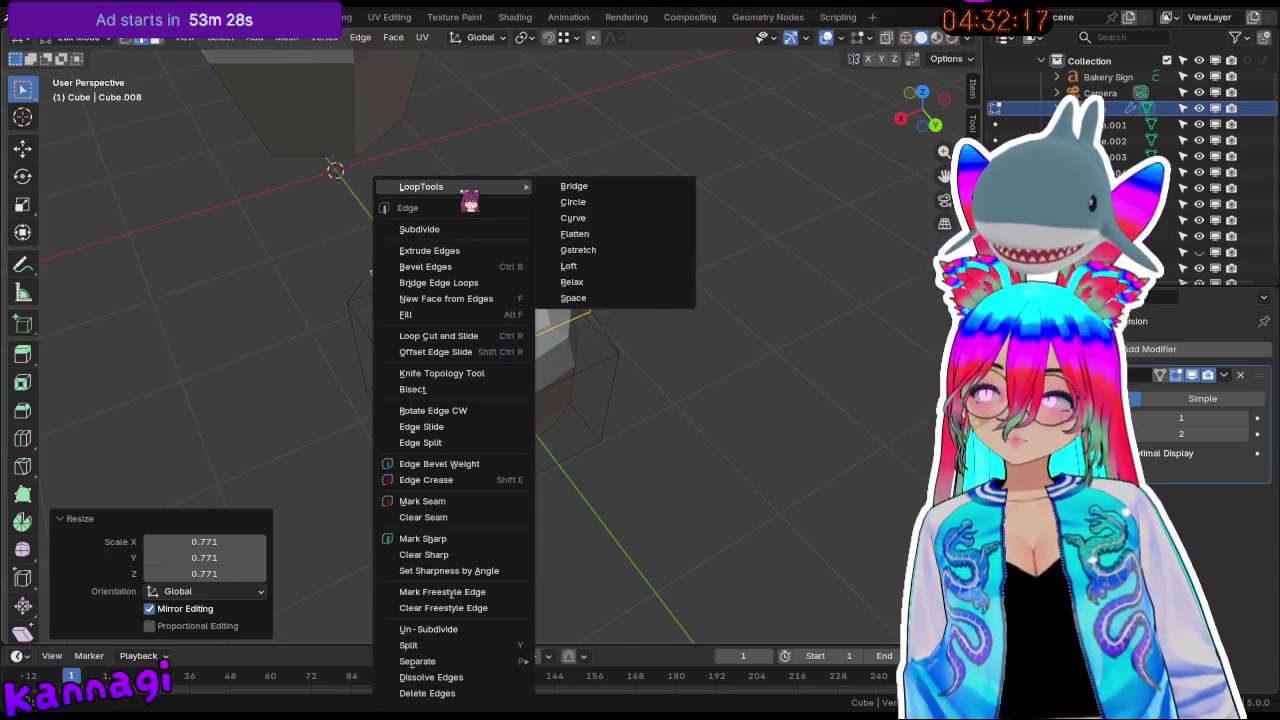
pyautogui.click(573, 201)
pyautogui.moveTo(628, 205); pyautogui.dragTo(580, 390, button='middle')
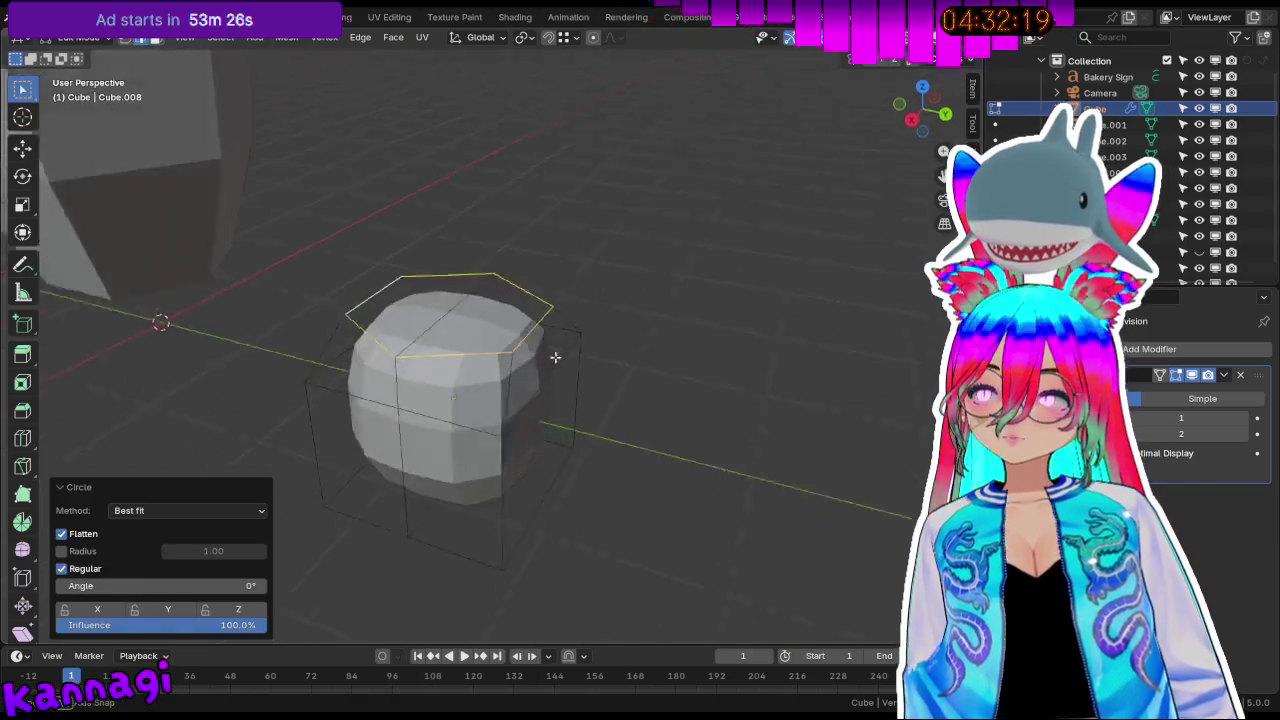
pyautogui.keyDown('alt'); pyautogui.click(549, 411); pyautogui.keyUp('alt')
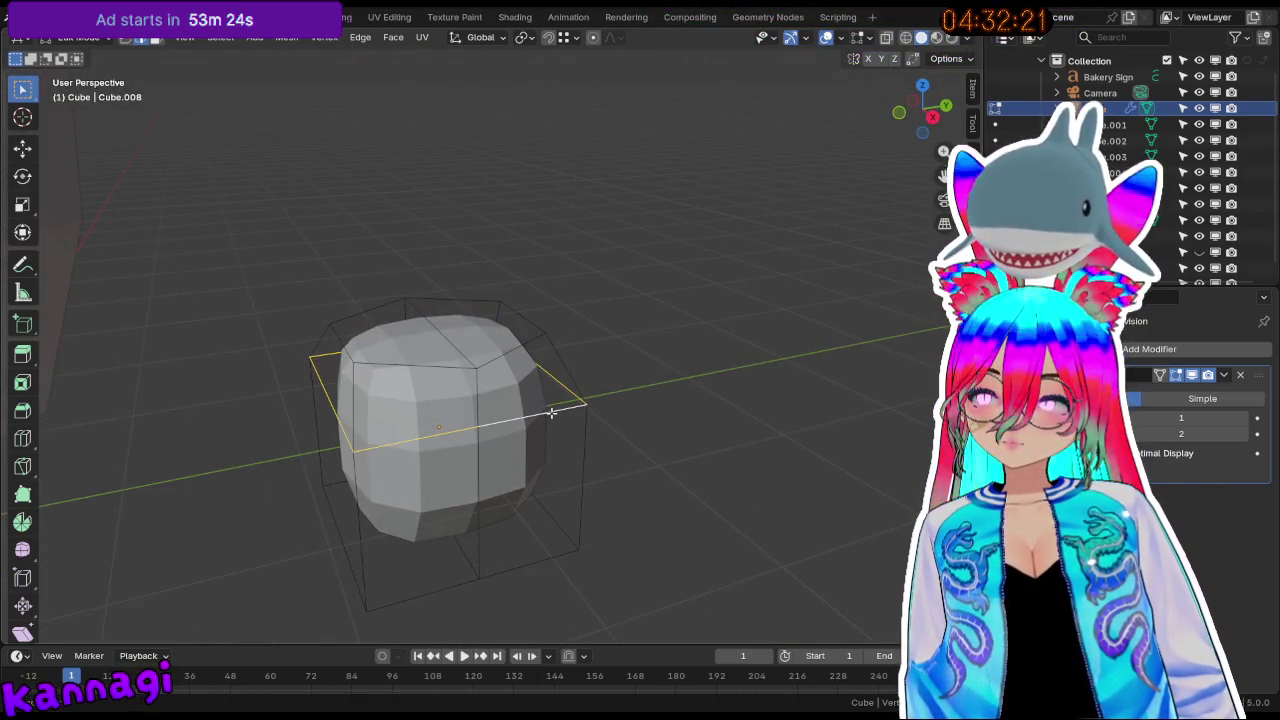
pyautogui.rightClick(551, 412)
pyautogui.press('Escape')
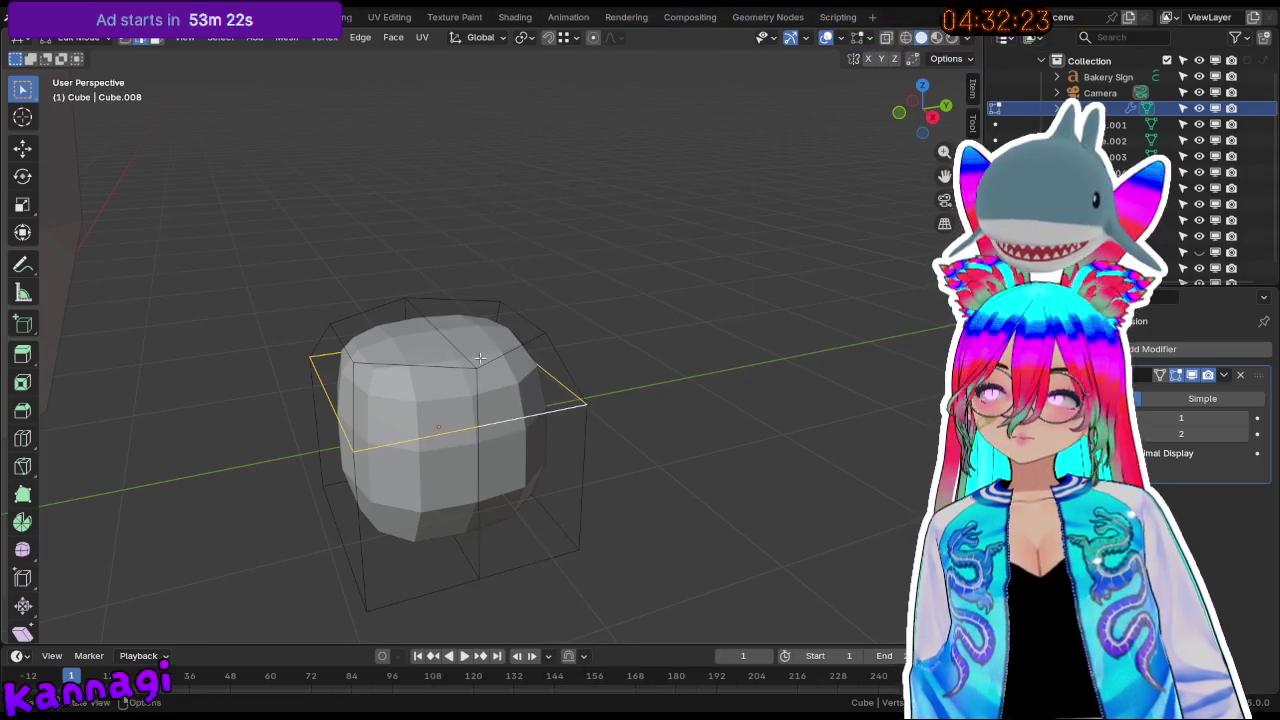
pyautogui.rightClick(555, 407)
pyautogui.moveTo(481, 186)
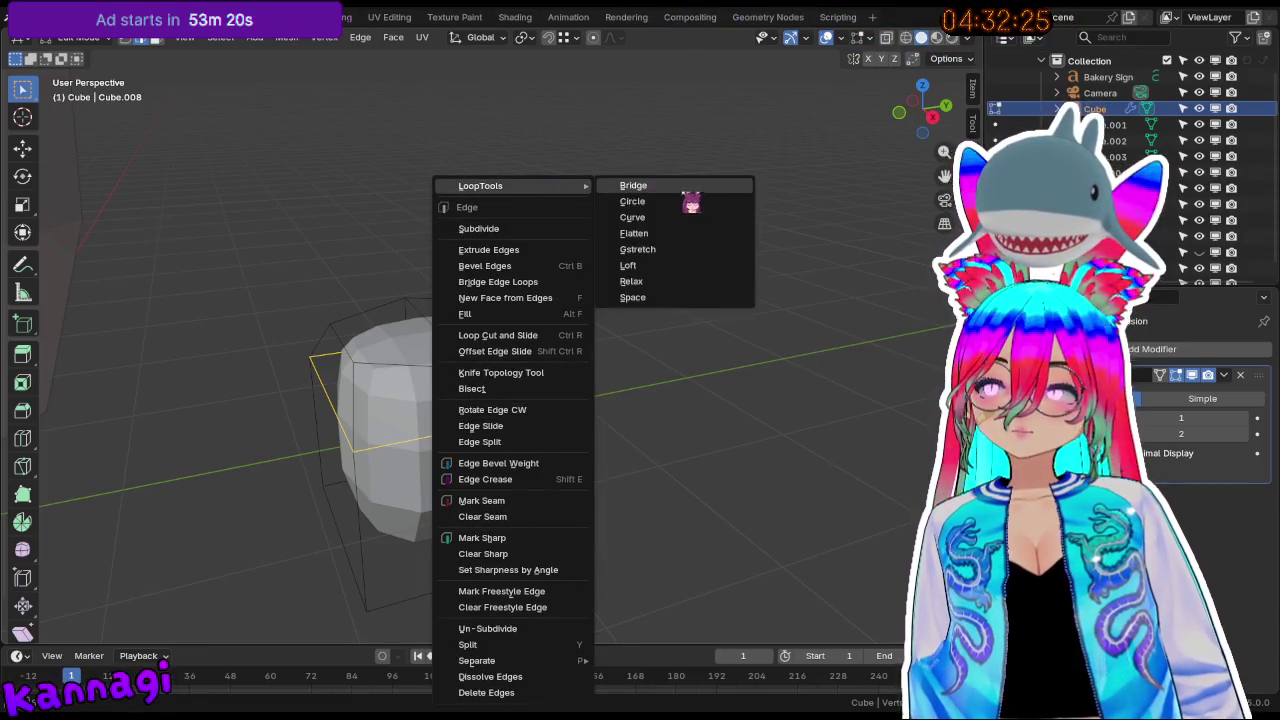
pyautogui.click(640, 205)
pyautogui.click(638, 362)
# Add another centred loop cut and lower the selection slightly along Z.
pyautogui.moveTo(638, 362); pyautogui.dragTo(466, 531, button='middle')
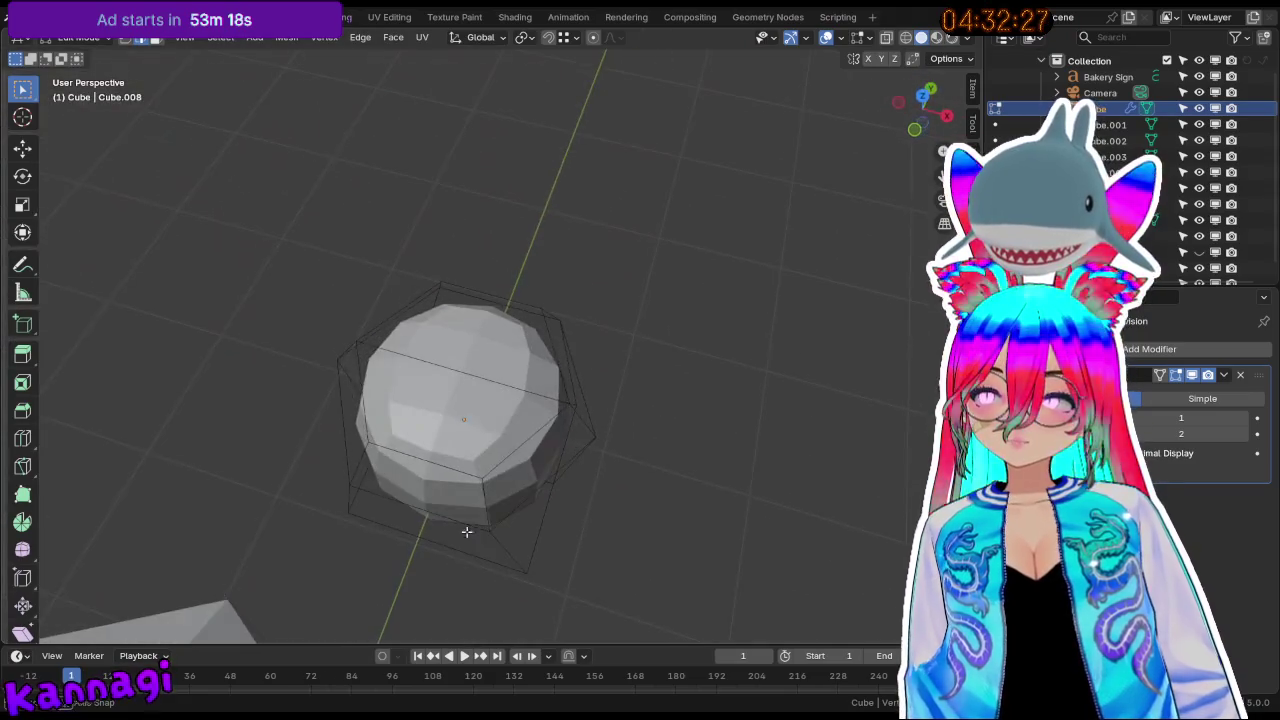
pyautogui.moveTo(465, 370)
pyautogui.mouseDown(button='middle')
pyautogui.moveTo(425, 376)
pyautogui.moveTo(440, 377)
pyautogui.mouseUp(button='middle')
pyautogui.hotkey('ctrl', 'r')
pyautogui.click(418, 378)
pyautogui.rightClick(418, 378)
pyautogui.press('a')
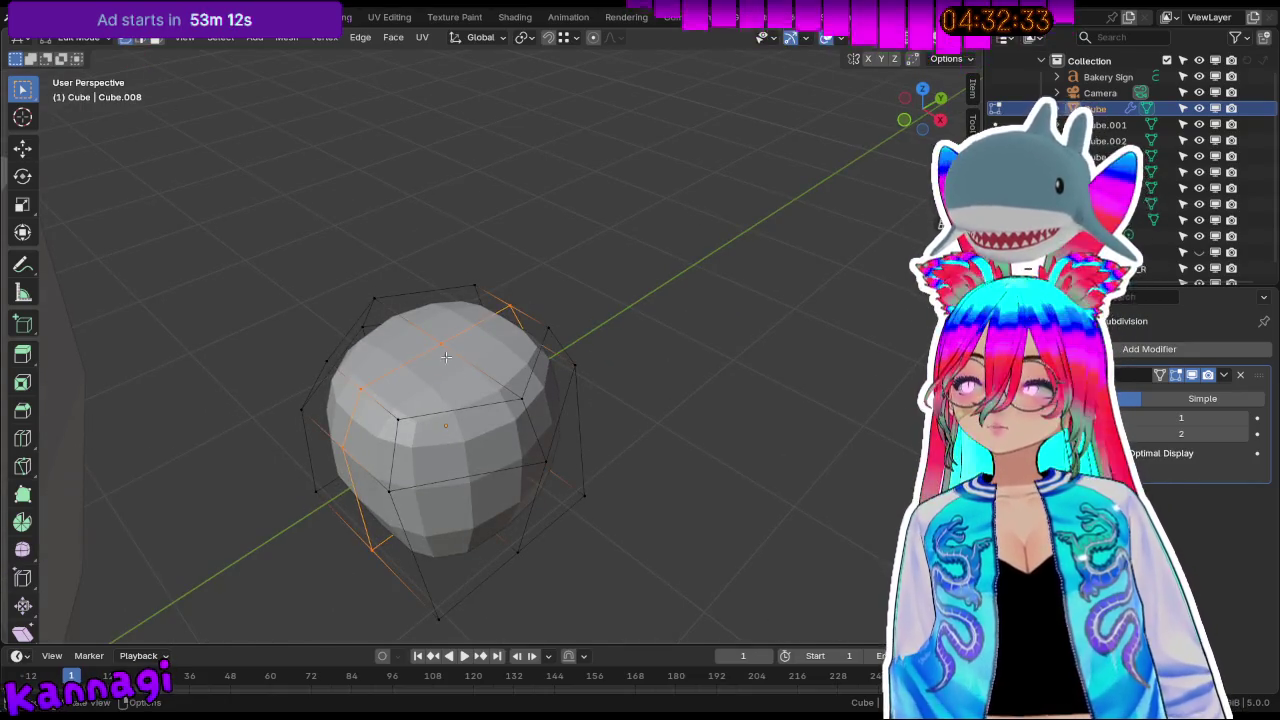
pyautogui.hotkey('alt', 'a')
pyautogui.press('g')
pyautogui.press('z')
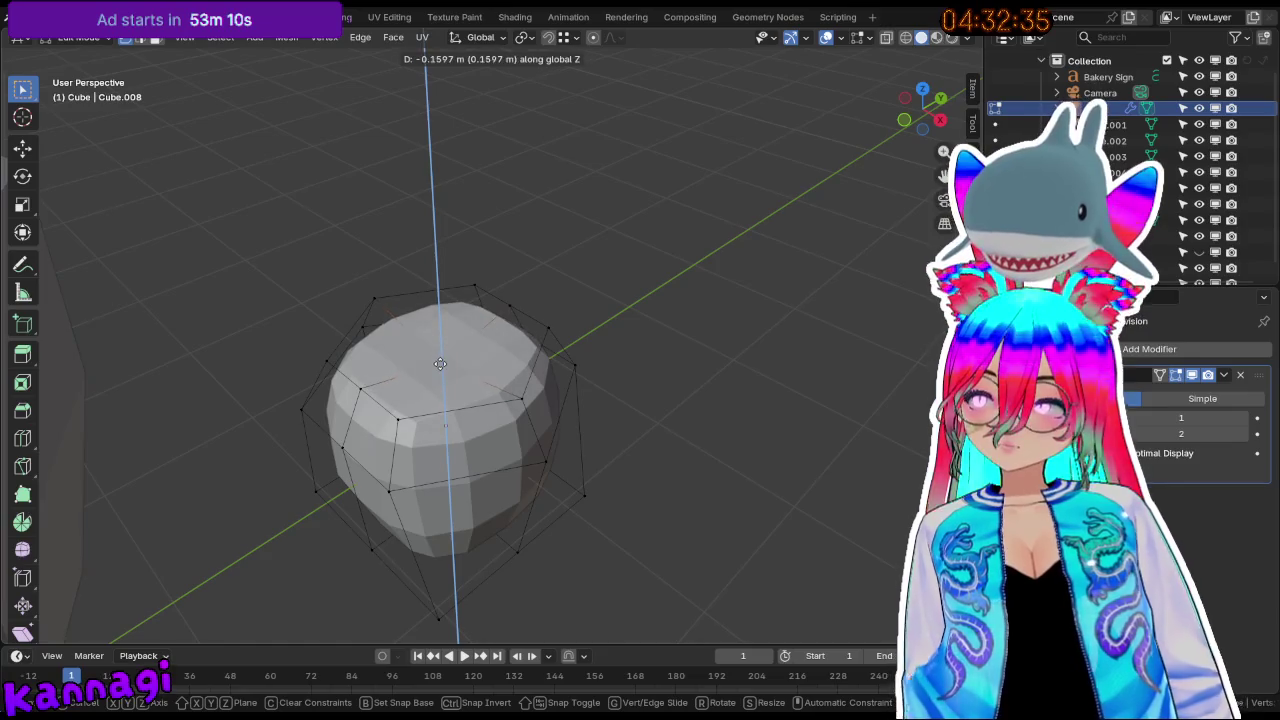
pyautogui.click(440, 360)
# Select the geometry at the top of the shape for deletion.
pyautogui.moveTo(440, 362)
pyautogui.mouseDown(button='middle')
pyautogui.moveTo(300, 387)
pyautogui.moveTo(440, 340)
pyautogui.moveTo(466, 376)
pyautogui.mouseUp(button='middle')
pyautogui.click(445, 335)
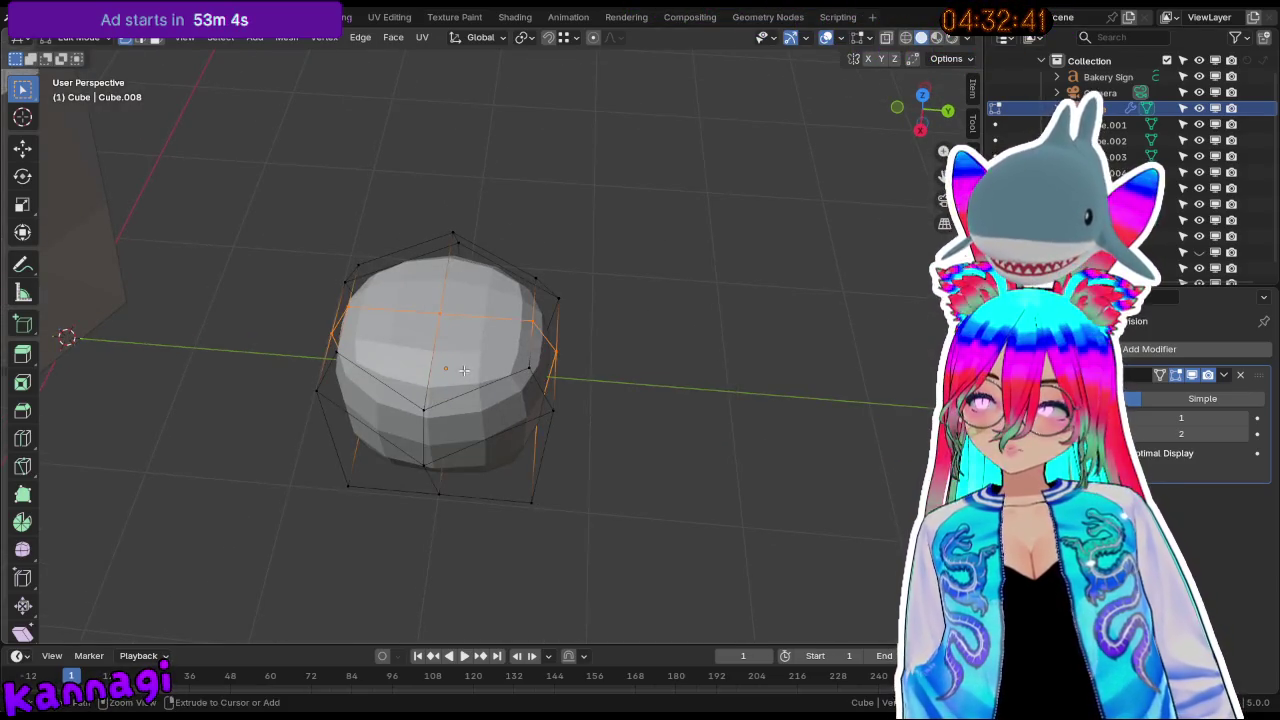
pyautogui.click(462, 369)
pyautogui.press('x')
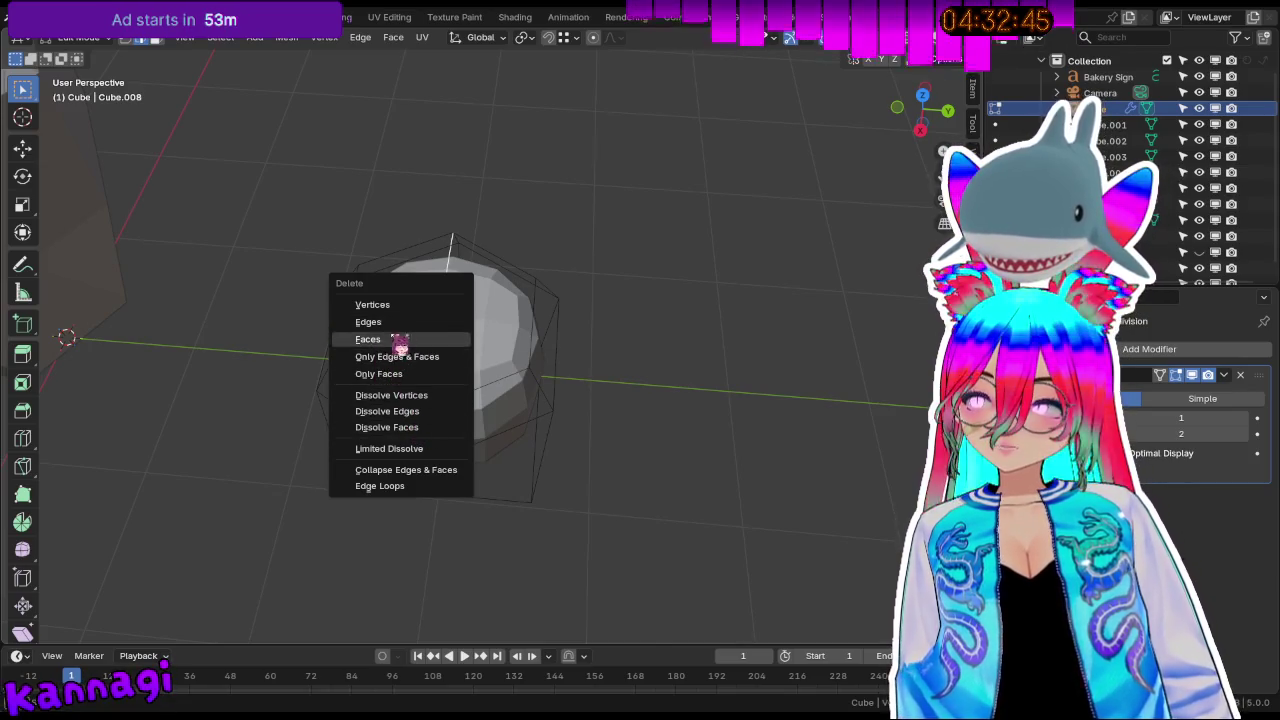
# Delete the top faces and fill the open top with a single face.
pyautogui.click(388, 339)
pyautogui.moveTo(449, 362); pyautogui.dragTo(498, 433, button='middle')
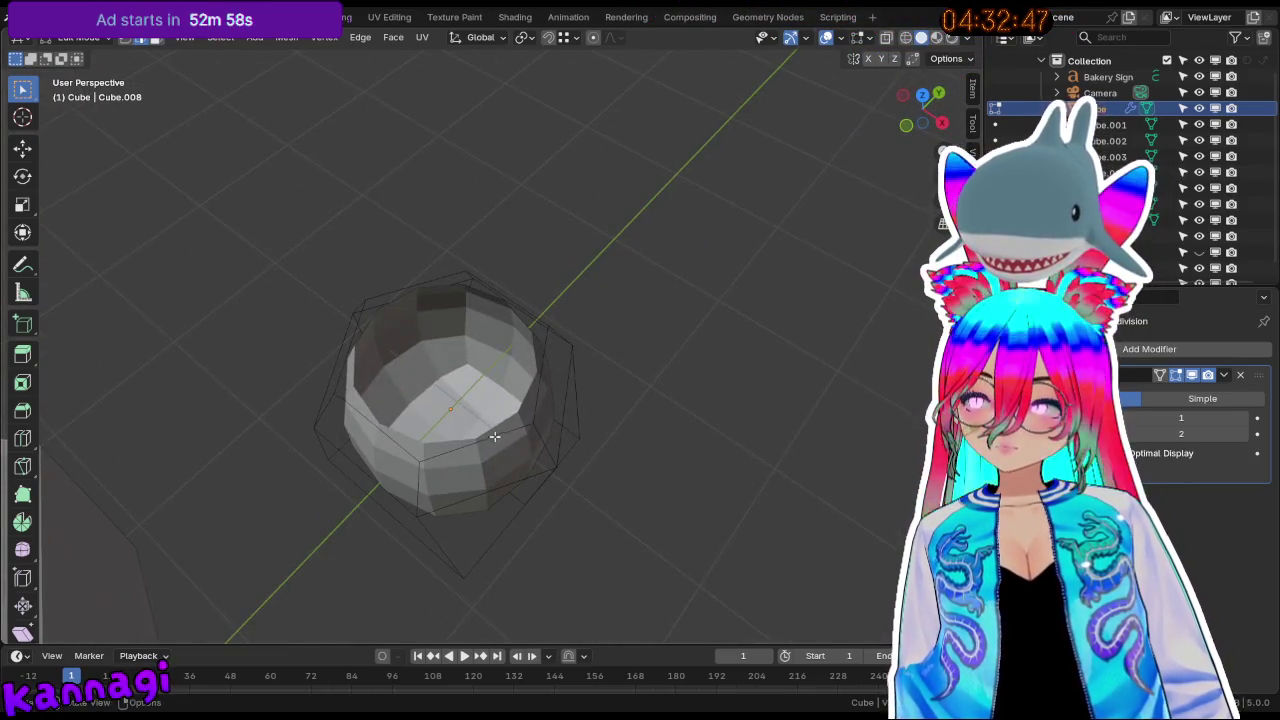
pyautogui.press('f')
pyautogui.hotkey('alt', 'a')
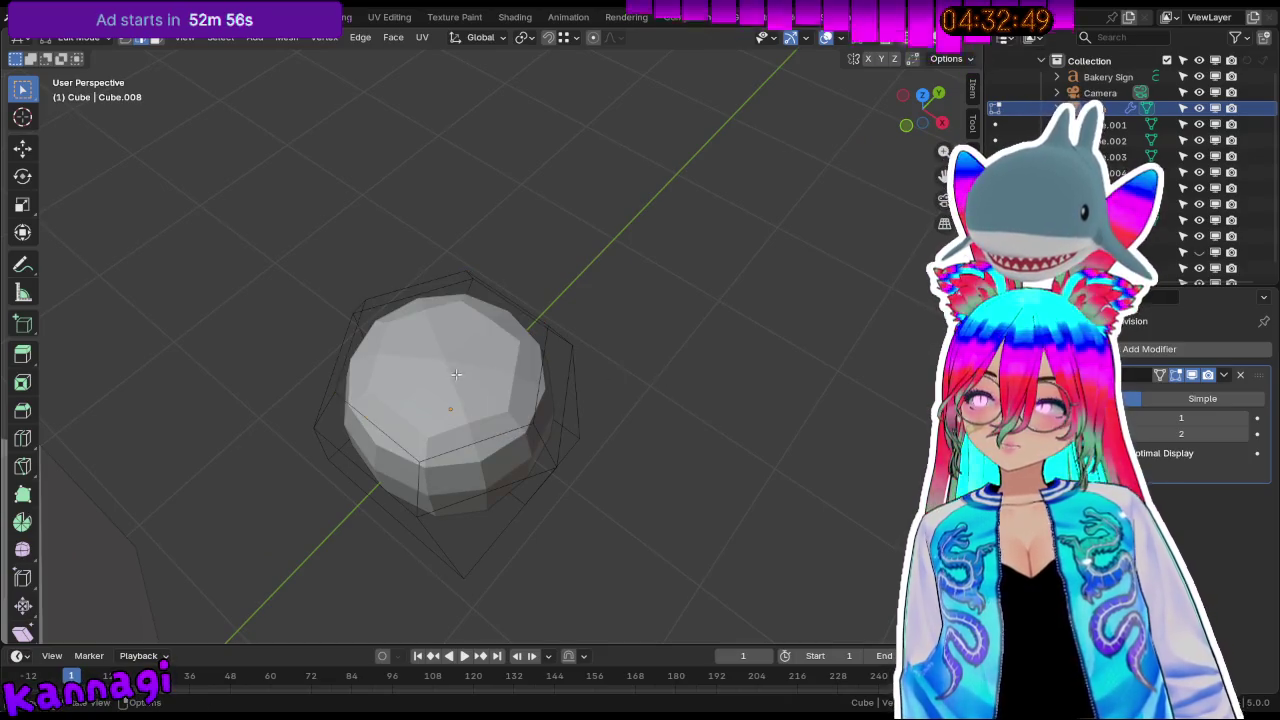
pyautogui.moveTo(485, 438); pyautogui.dragTo(705, 319, button='middle')
pyautogui.scroll(3, 705, 319)
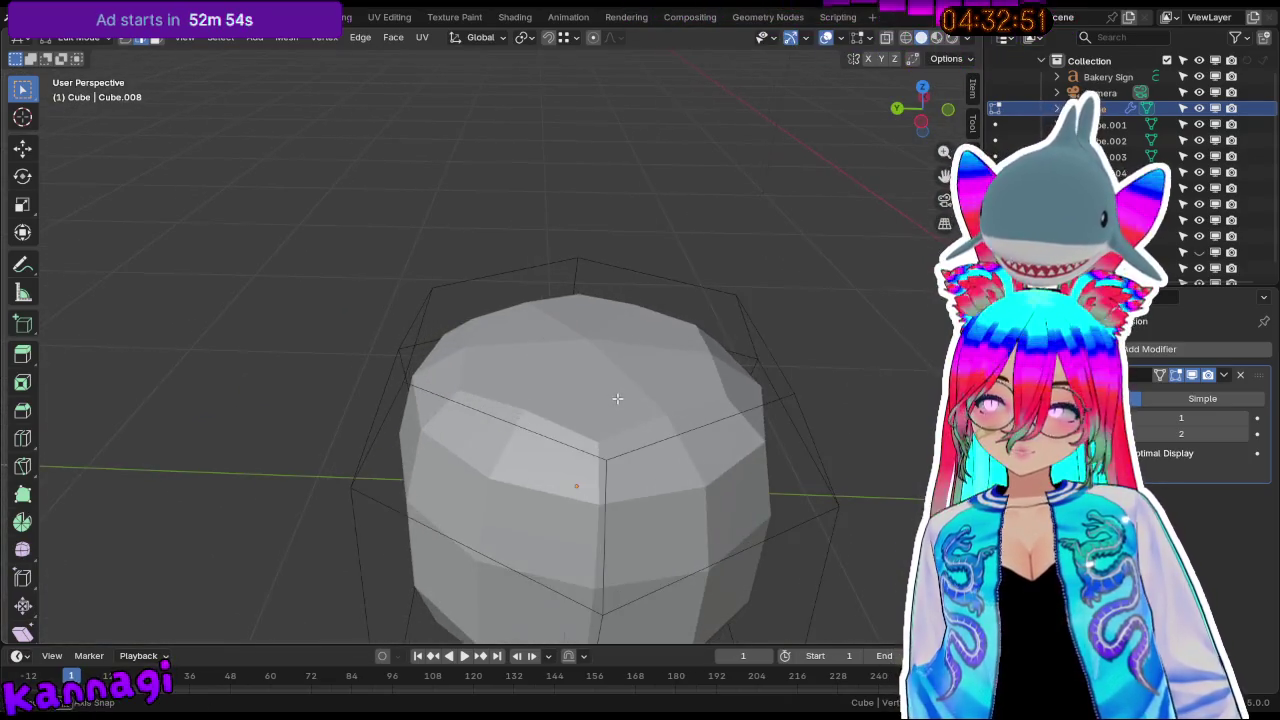
# Inset the top face 0.343 m, sink it 0.1658 m and scale it to 0.172.
pyautogui.click(581, 438)
pyautogui.keyDown('alt'); pyautogui.click(581, 438); pyautogui.keyUp('alt')
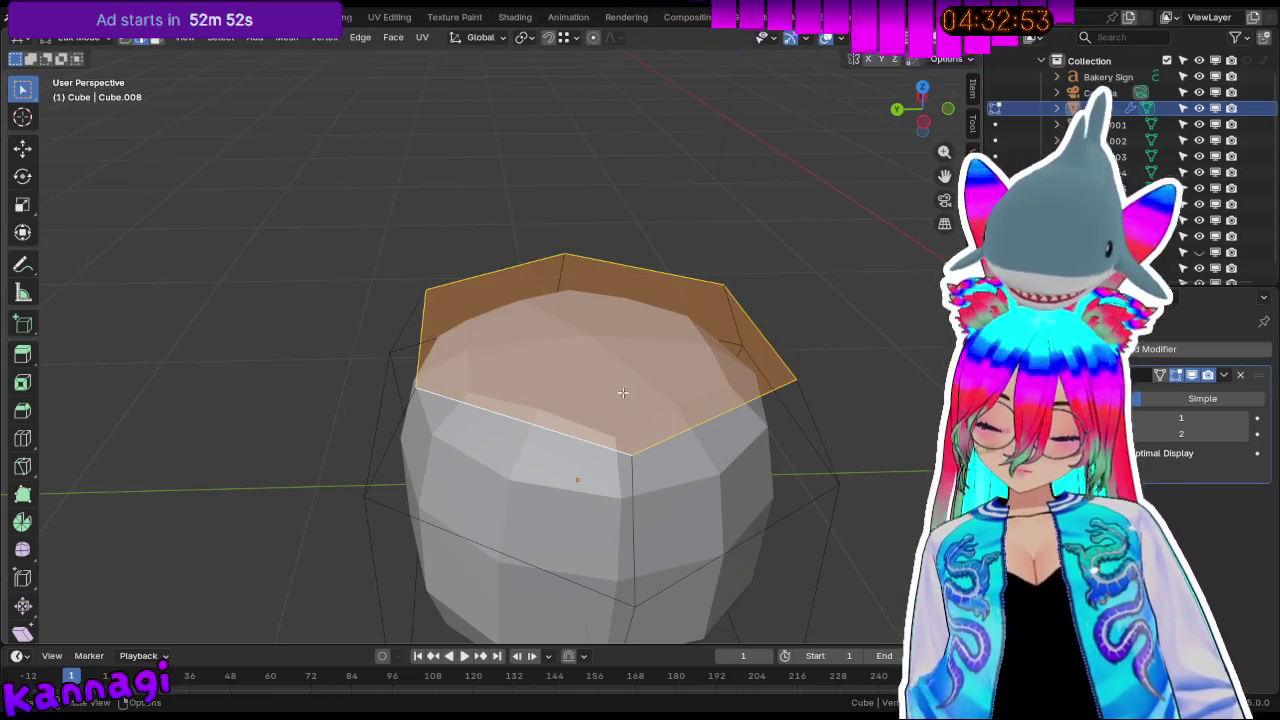
pyautogui.press('i')
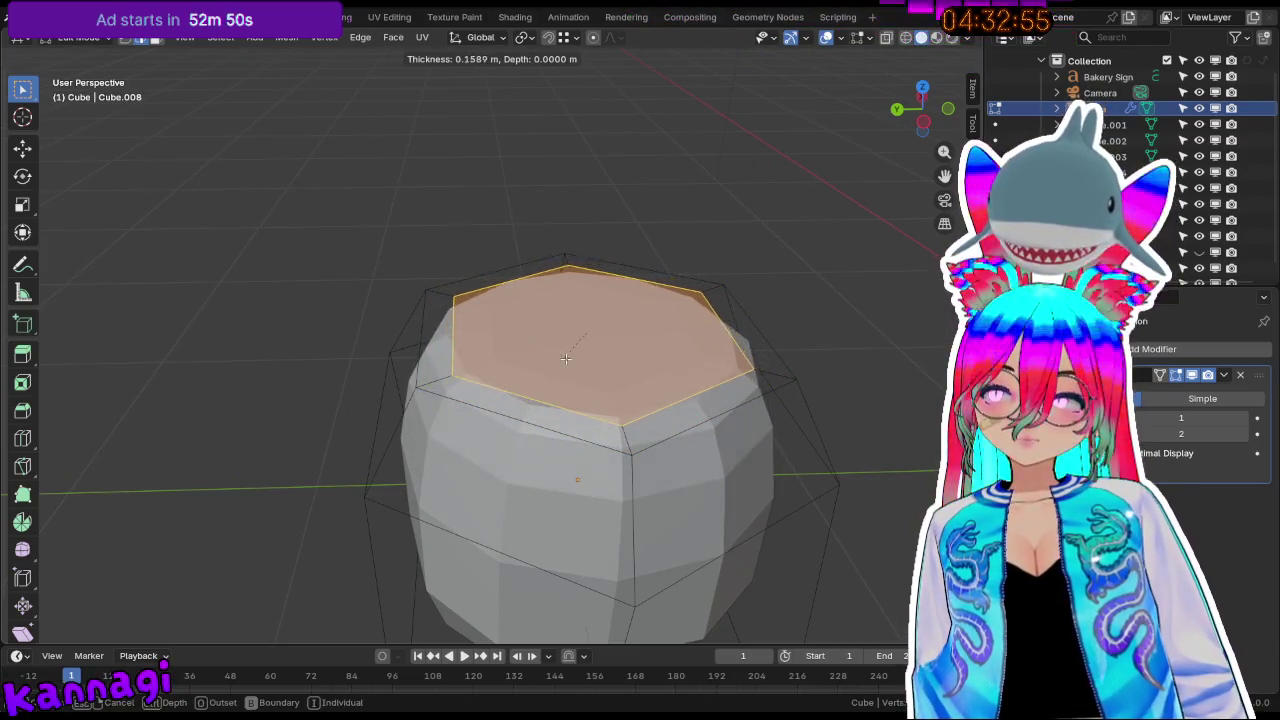
pyautogui.click(587, 326)
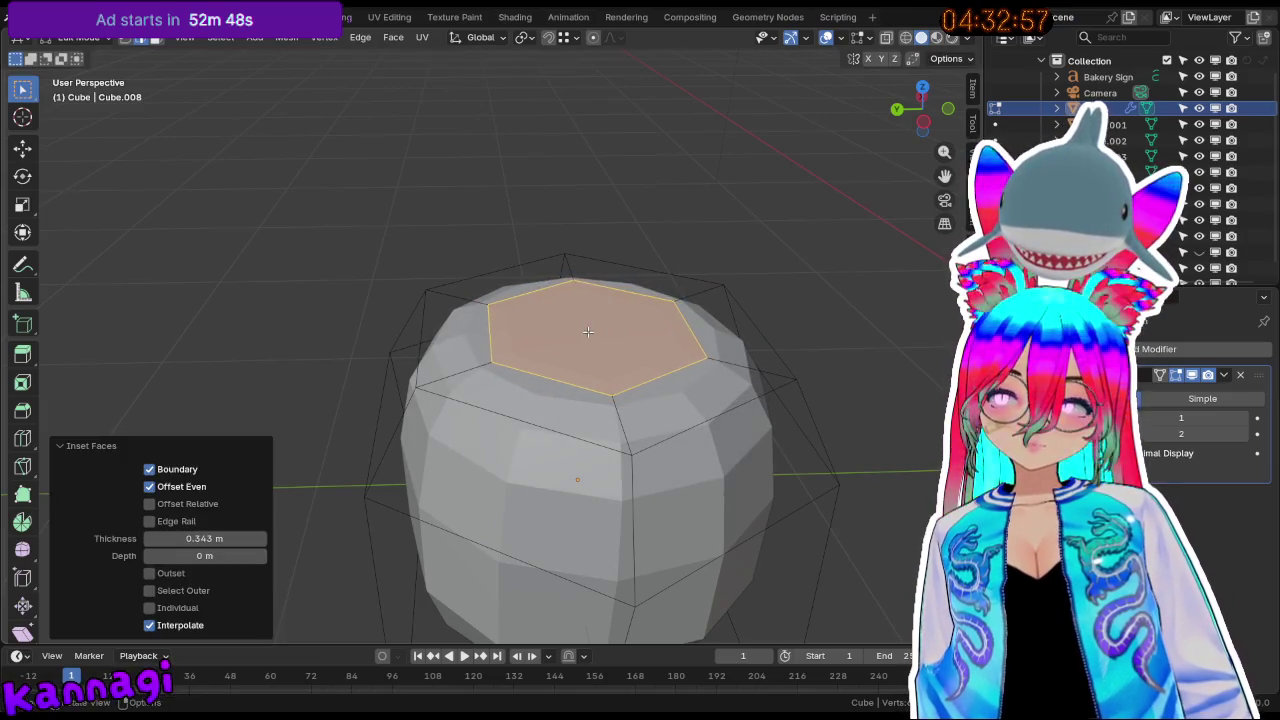
pyautogui.moveTo(587, 326); pyautogui.dragTo(621, 314, button='middle')
pyautogui.press('g')
pyautogui.press('z')
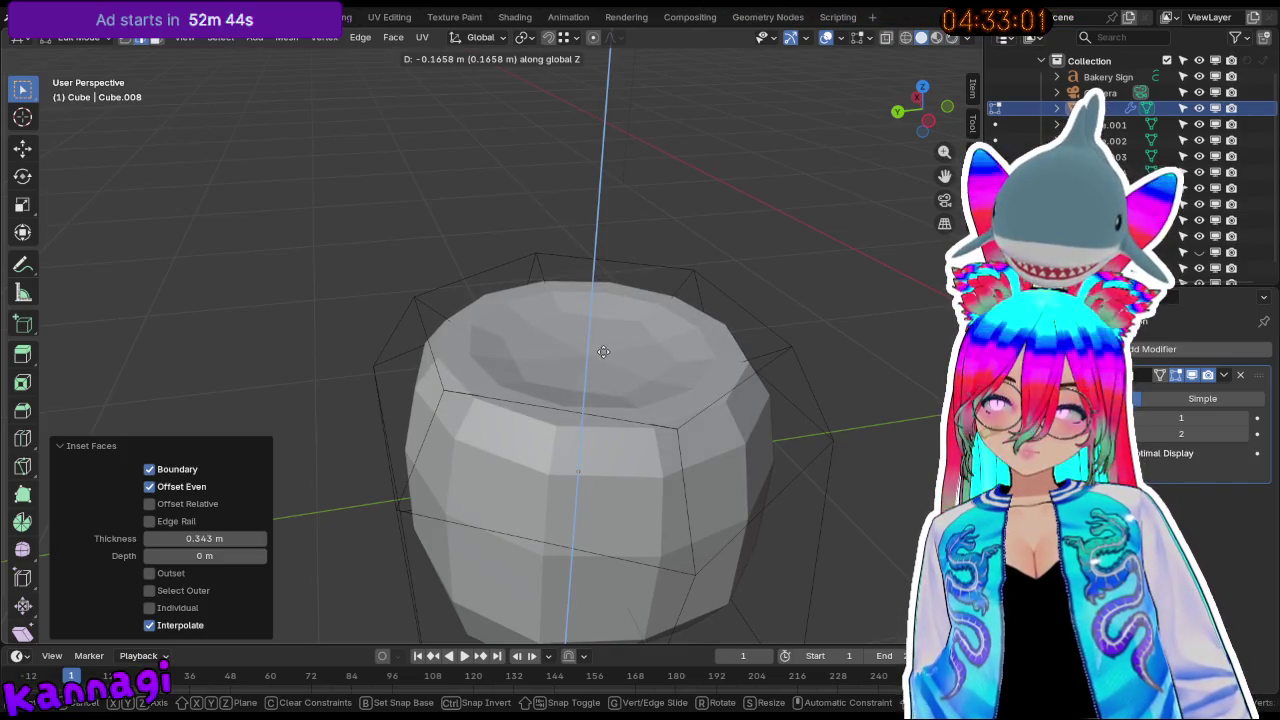
pyautogui.click(604, 352)
pyautogui.press('s')
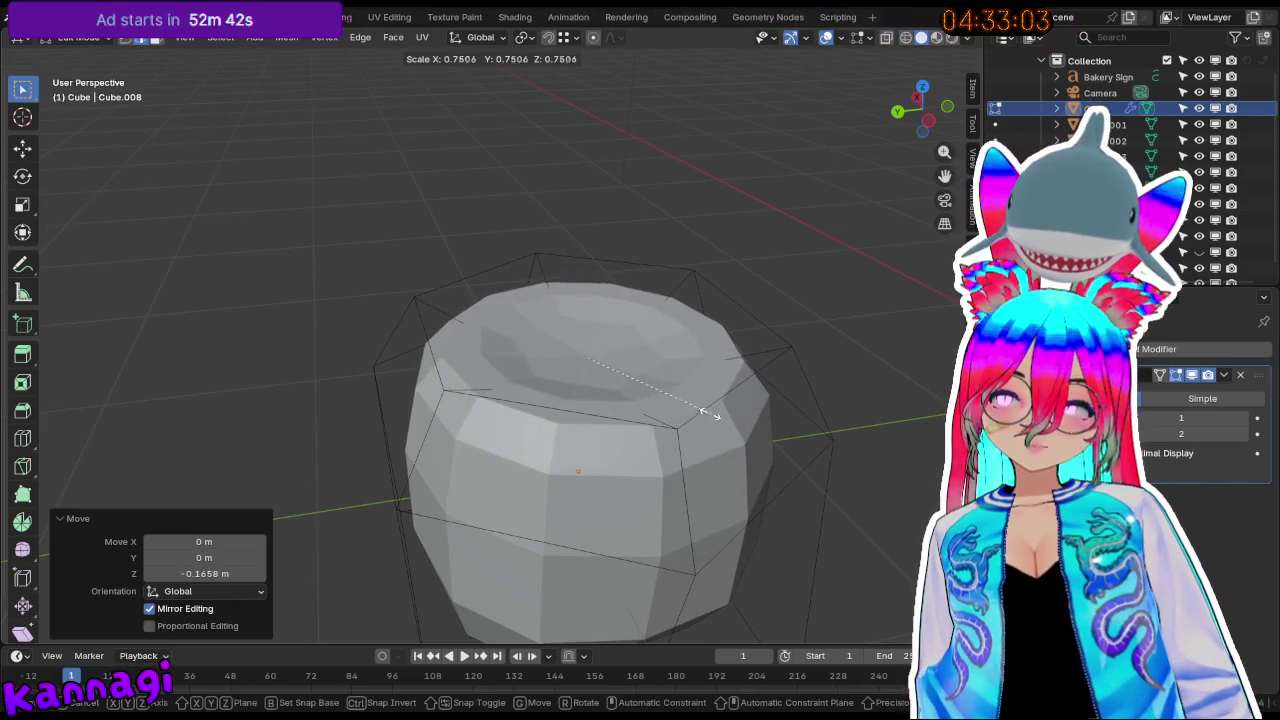
pyautogui.click(620, 378)
# Select the shape's bottom edge loop.
pyautogui.moveTo(620, 378)
pyautogui.mouseDown(button='middle')
pyautogui.moveTo(315, 400)
pyautogui.moveTo(271, 349)
pyautogui.moveTo(580, 374)
pyautogui.moveTo(421, 579)
pyautogui.moveTo(471, 597)
pyautogui.moveTo(300, 329)
pyautogui.moveTo(537, 574)
pyautogui.mouseUp(button='middle')
pyautogui.scroll(-3, 281, 349)
pyautogui.click(472, 597)
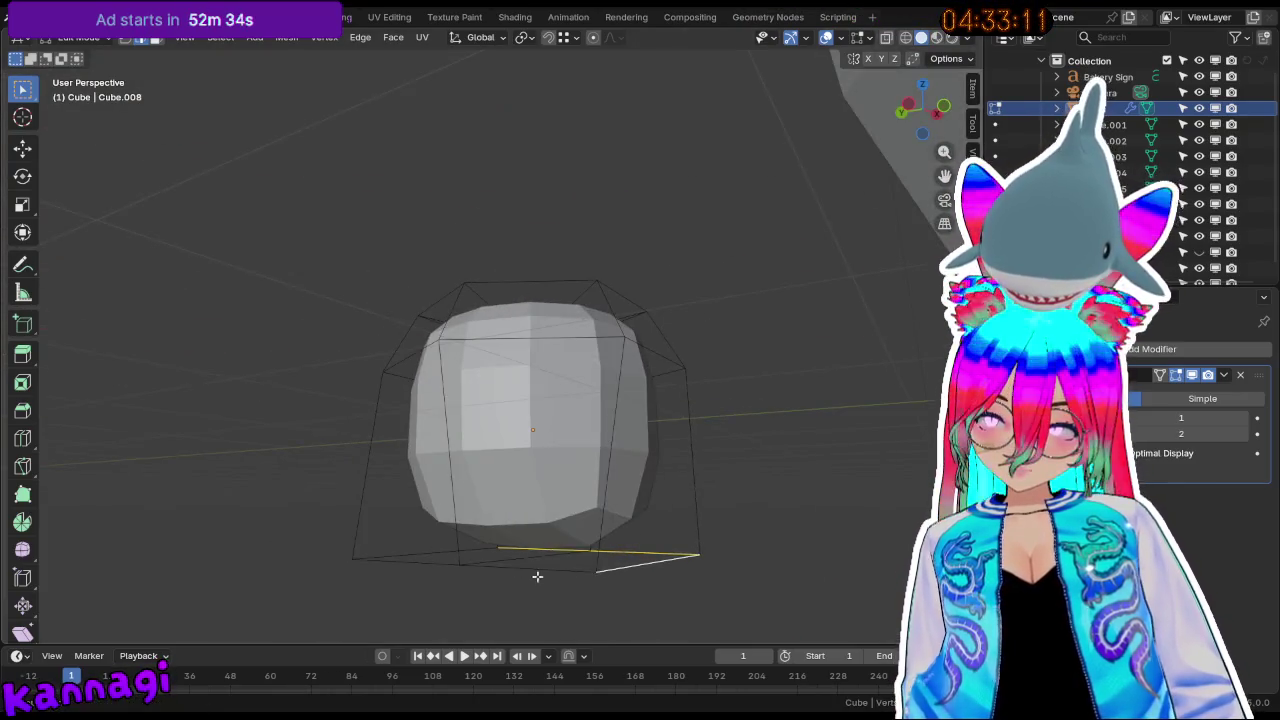
# Make the bottom edge loop circular with LoopTools Circle.
pyautogui.moveTo(416, 564); pyautogui.dragTo(542, 571, button='middle')
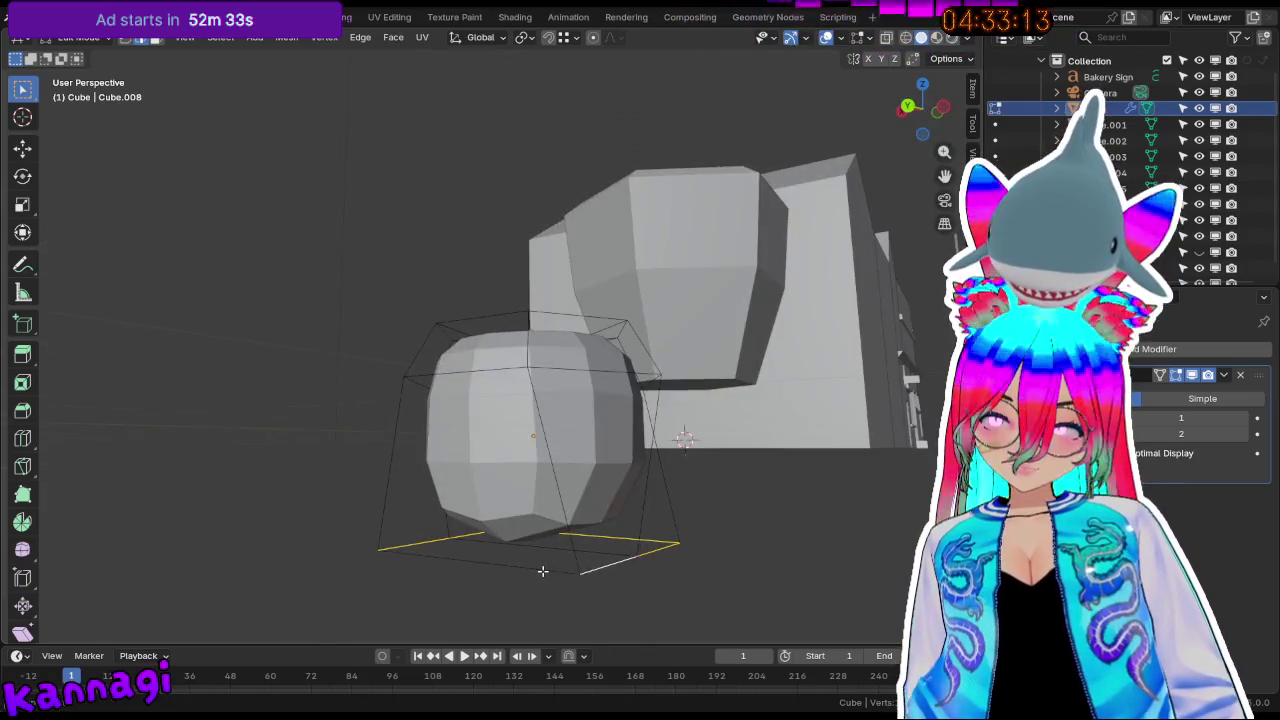
pyautogui.rightClick(542, 571)
pyautogui.moveTo(490, 187)
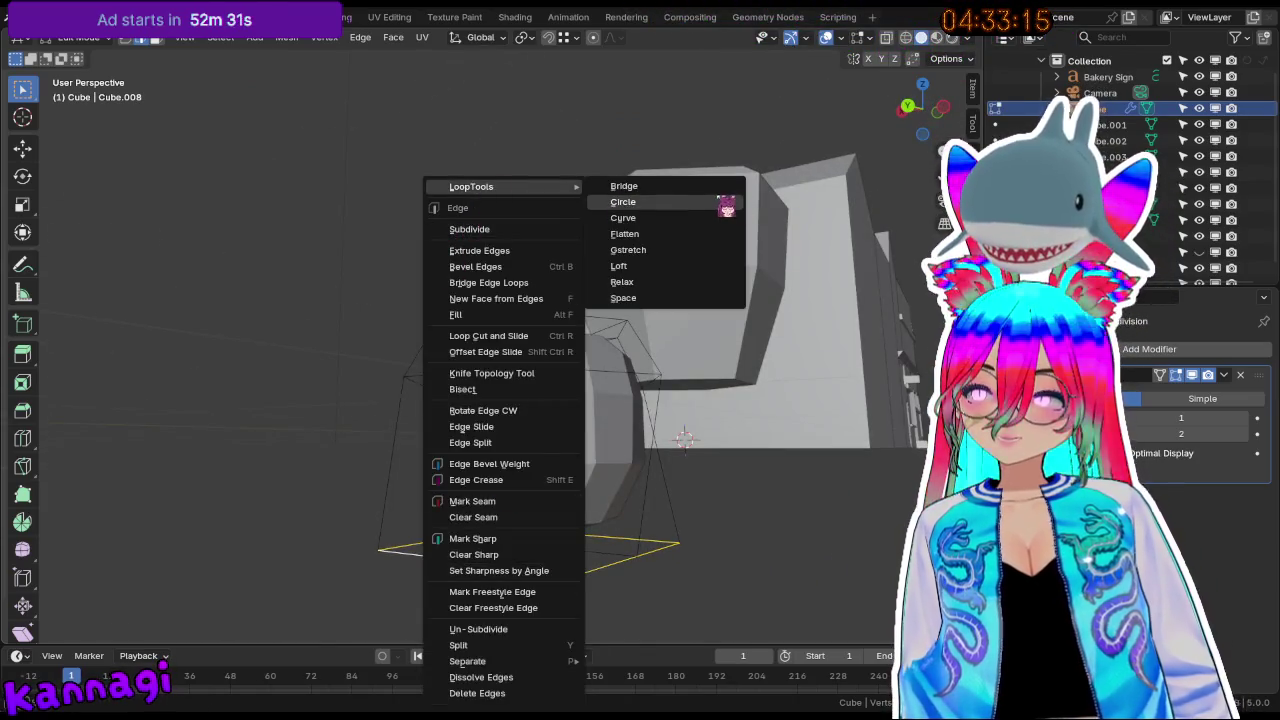
pyautogui.click(700, 203)
pyautogui.moveTo(680, 460); pyautogui.dragTo(478, 377, button='middle')
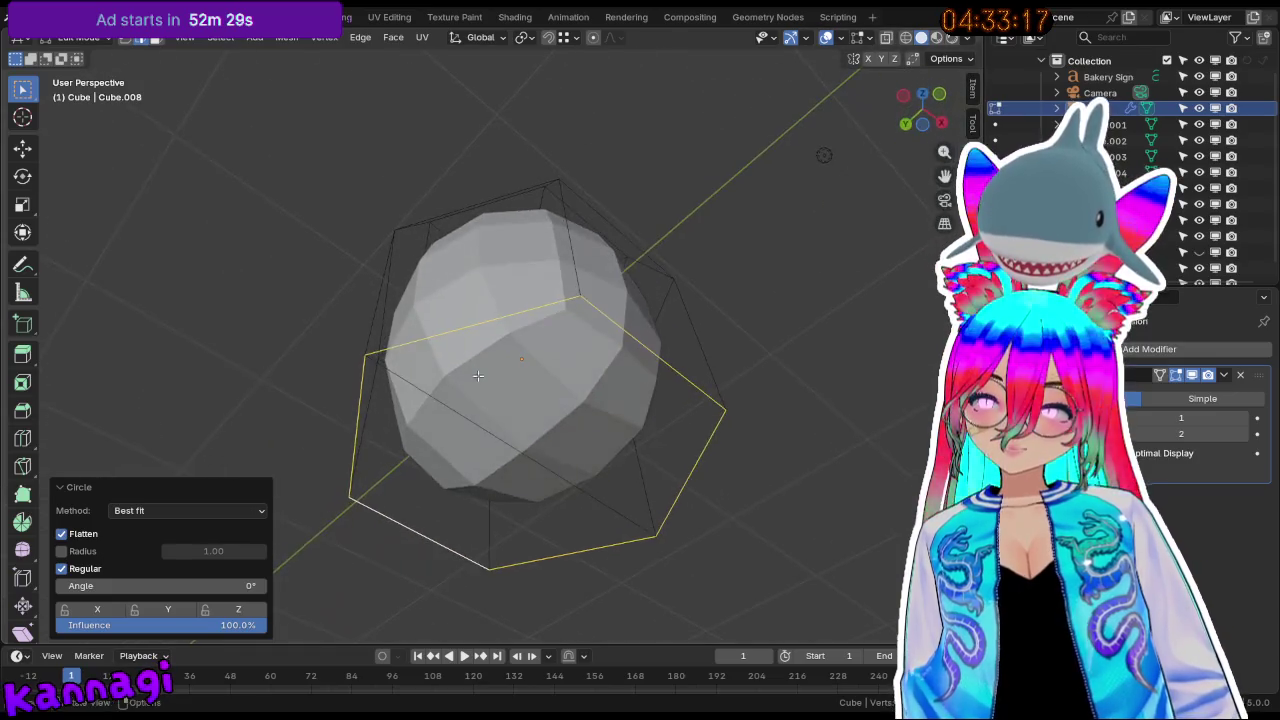
# Delete a single bottom edge, then undo an attempted fill.
pyautogui.click(536, 480)
pyautogui.press('x')
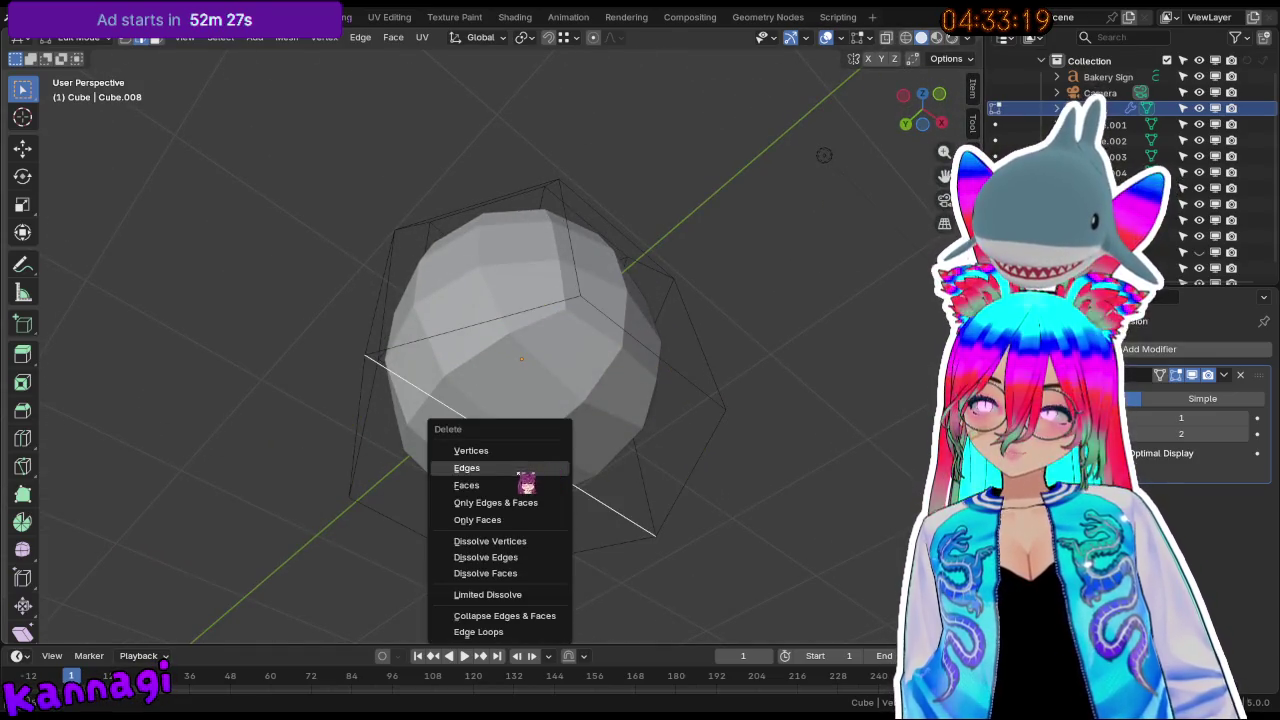
pyautogui.click(519, 469)
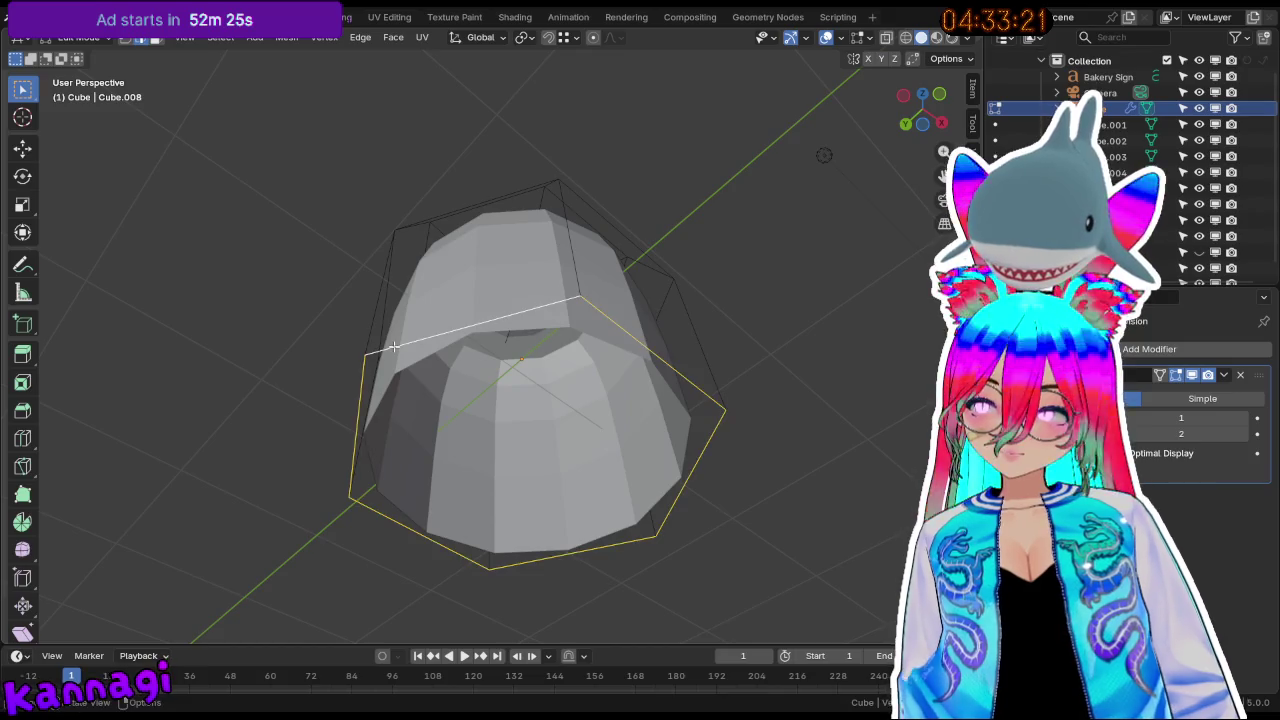
pyautogui.press('f')
pyautogui.hotkey('ctrl', 'z')
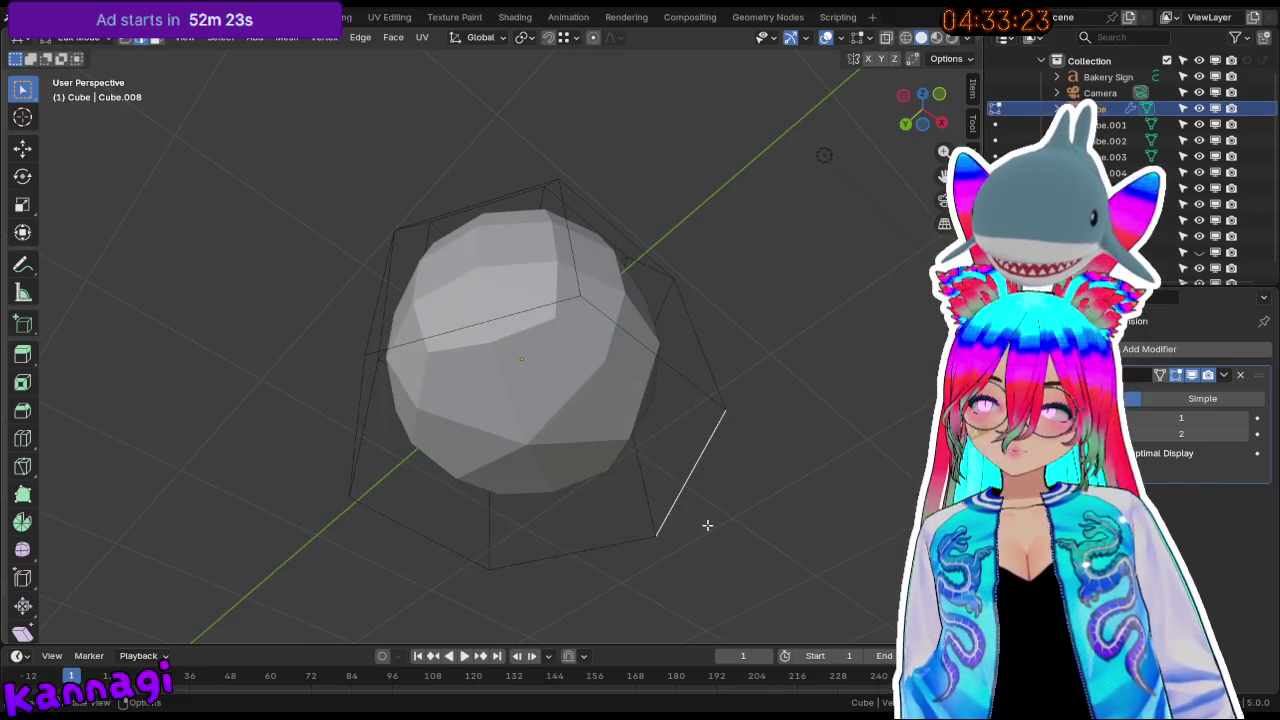
# Leave edit mode and switch the view to wireframe shading.
pyautogui.moveTo(706, 523); pyautogui.dragTo(606, 531, button='middle')
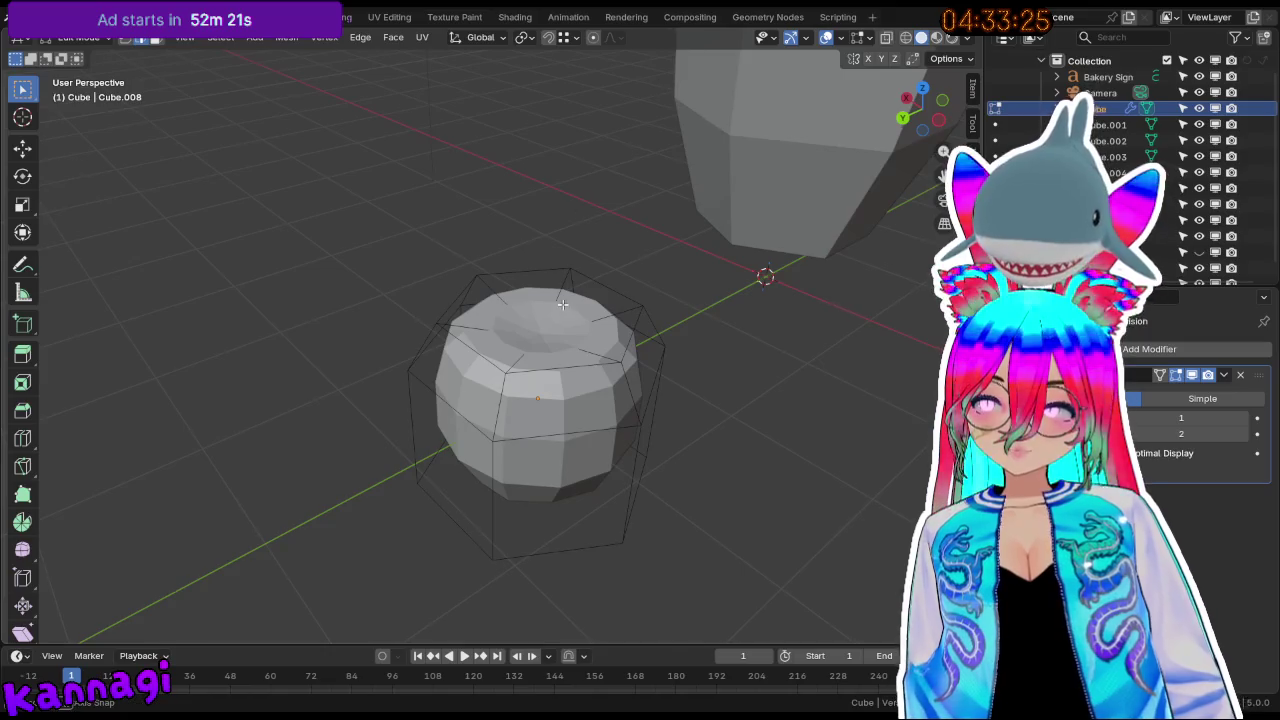
pyautogui.moveTo(563, 303); pyautogui.dragTo(543, 340, button='middle')
pyautogui.press('Tab')
pyautogui.press('Tab')
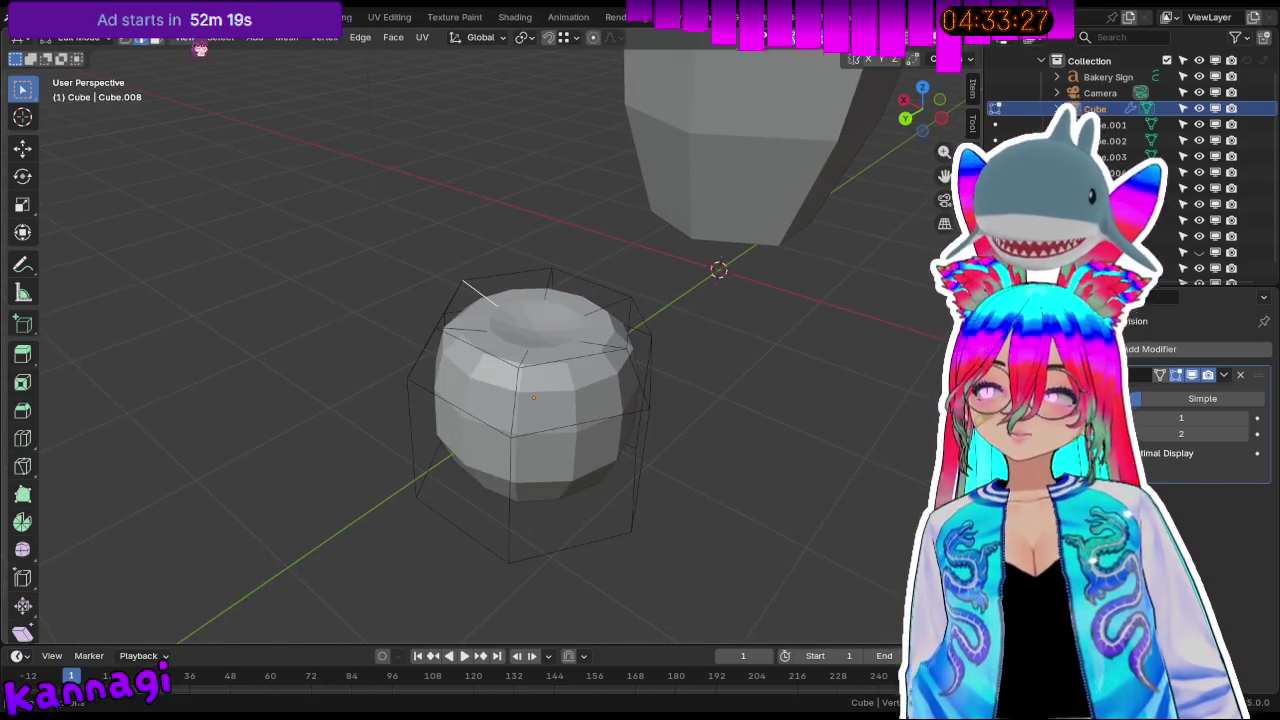
pyautogui.hotkey('shift', 'z')
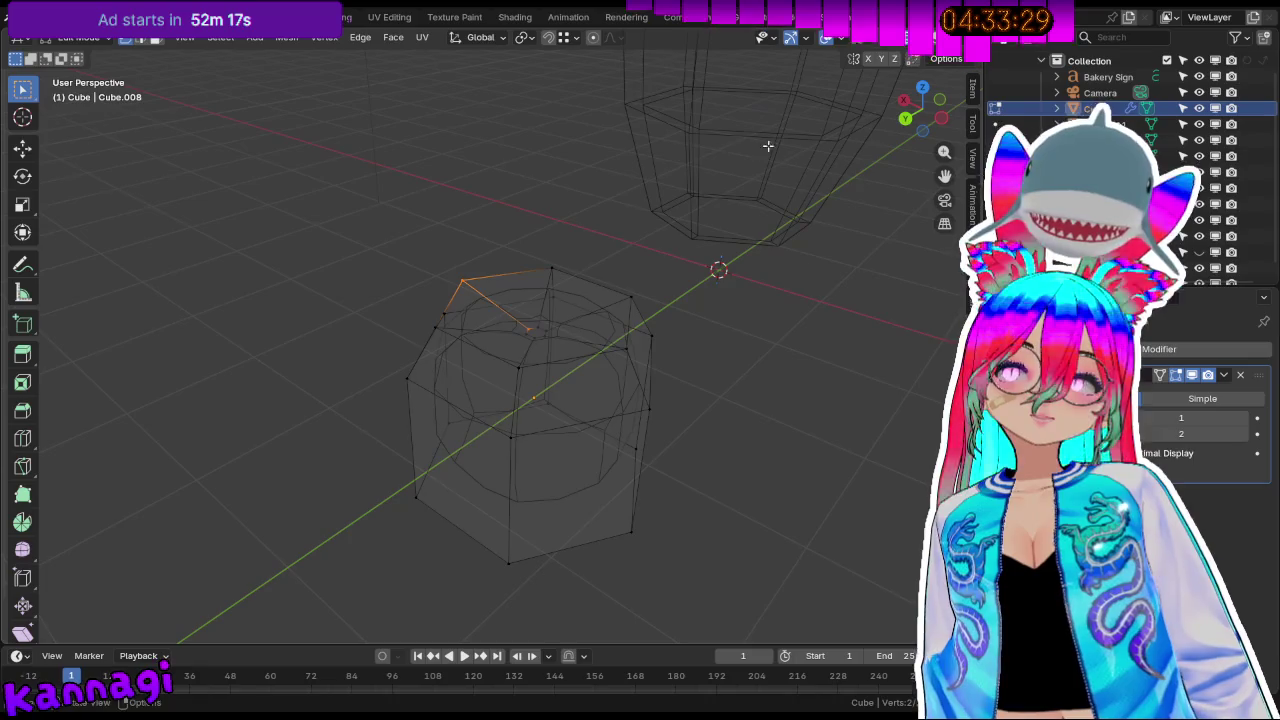
# Extrude the top centre vertex 0.52 m straight up to start the stem.
pyautogui.click(541, 328)
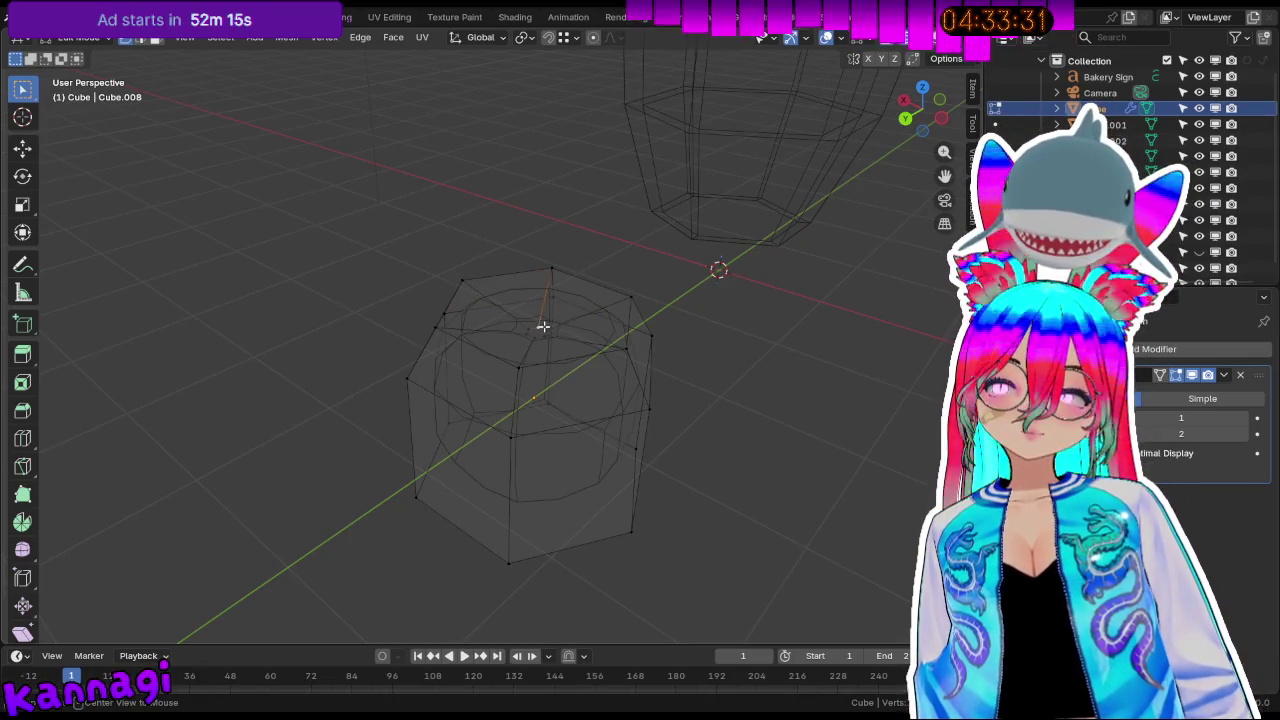
pyautogui.moveTo(586, 286); pyautogui.dragTo(563, 323, button='middle')
pyautogui.press('g')
pyautogui.press('z')
pyautogui.press('z')
pyautogui.press('z')
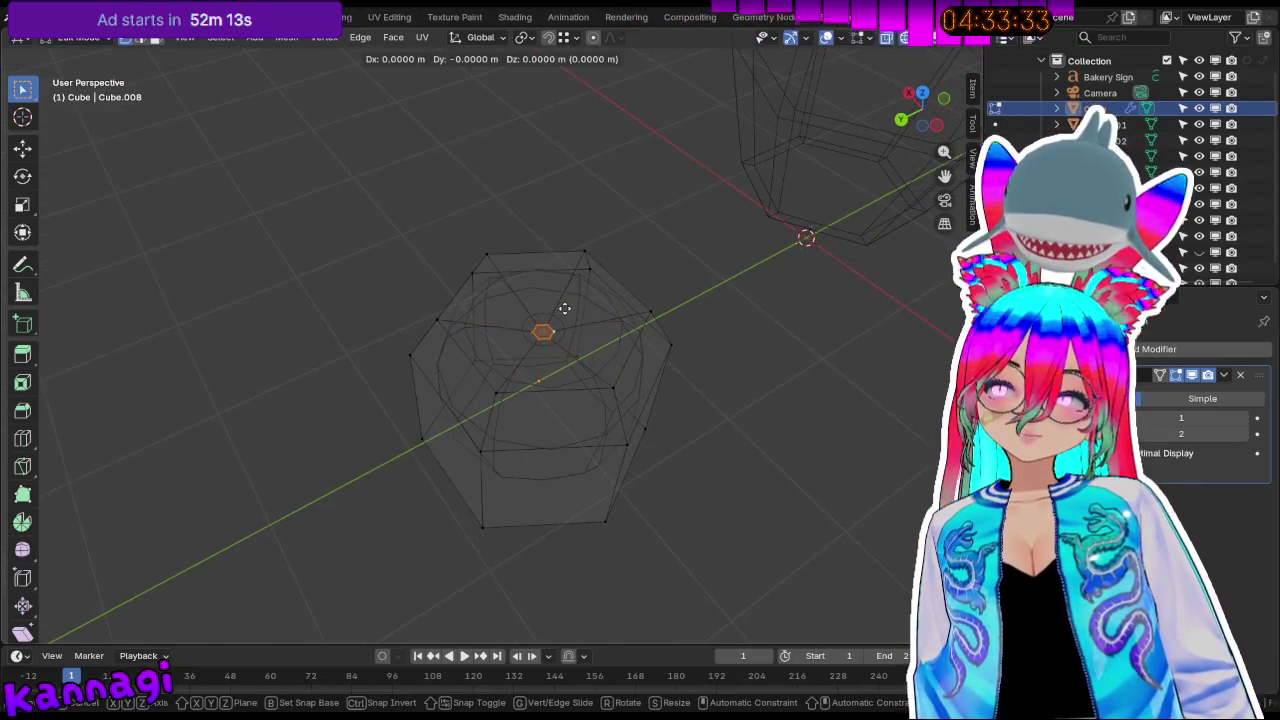
pyautogui.press('z')
pyautogui.click(562, 252)
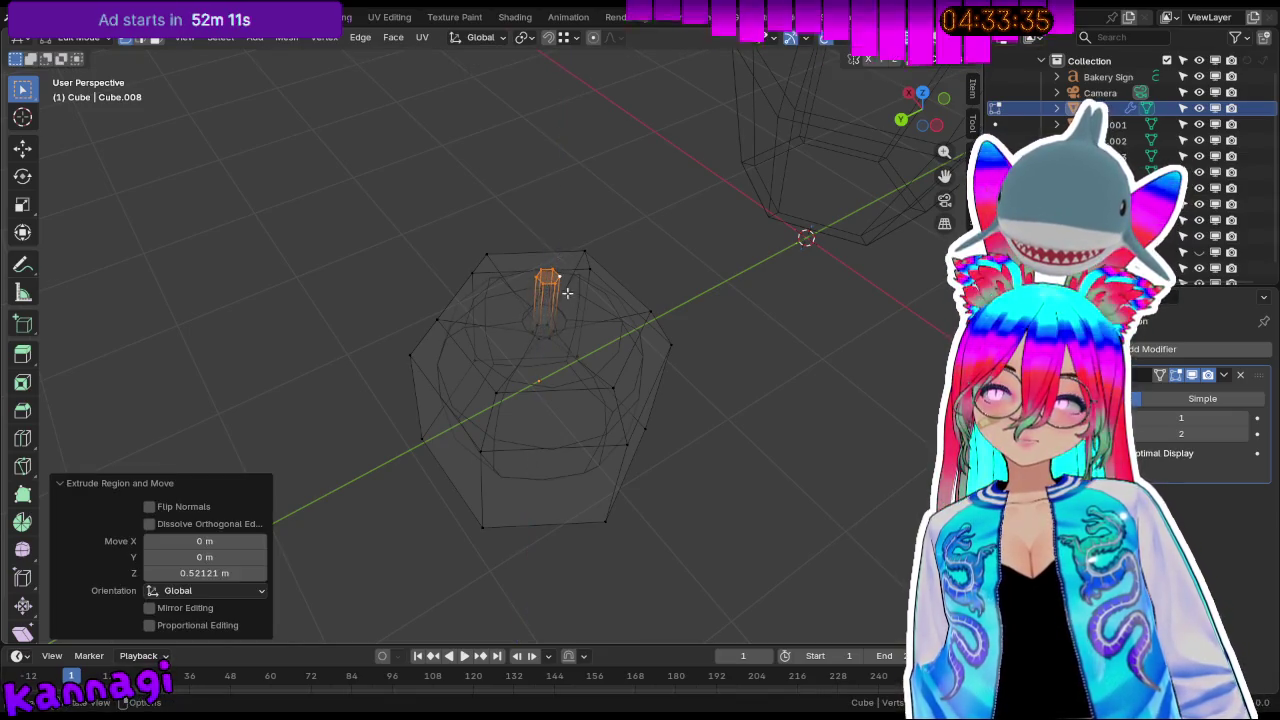
pyautogui.moveTo(563, 286); pyautogui.dragTo(603, 214, button='middle')
# Return to solid shading and lengthen the stem by 0.29 m.
pyautogui.click(938, 40)
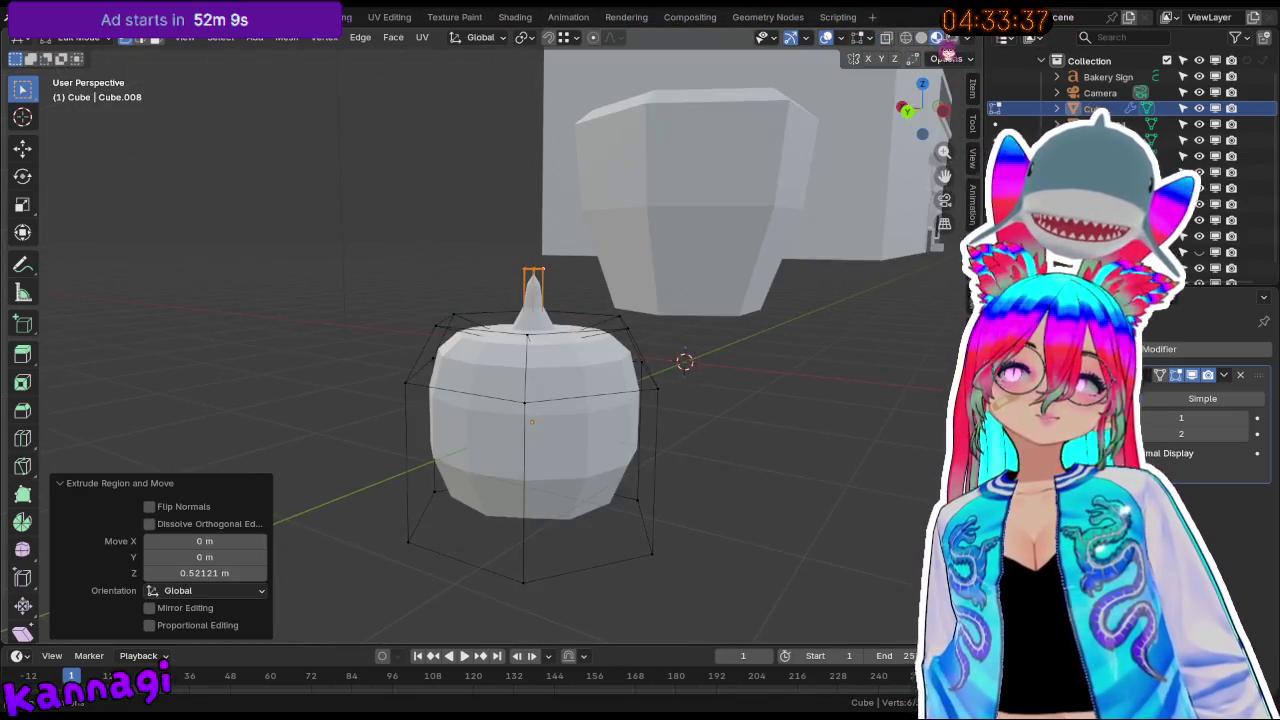
pyautogui.moveTo(566, 309); pyautogui.dragTo(571, 298, button='middle')
pyautogui.moveTo(525, 240); pyautogui.dragTo(538, 240, button='middle')
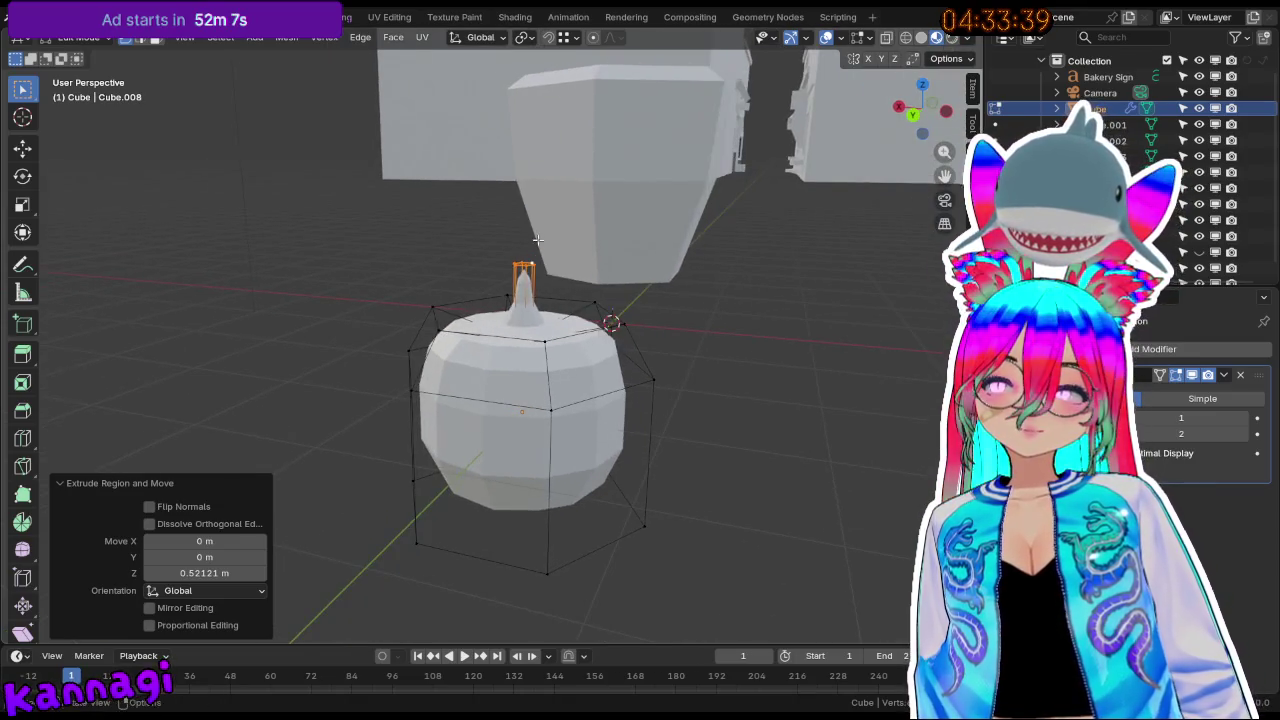
pyautogui.press('e')
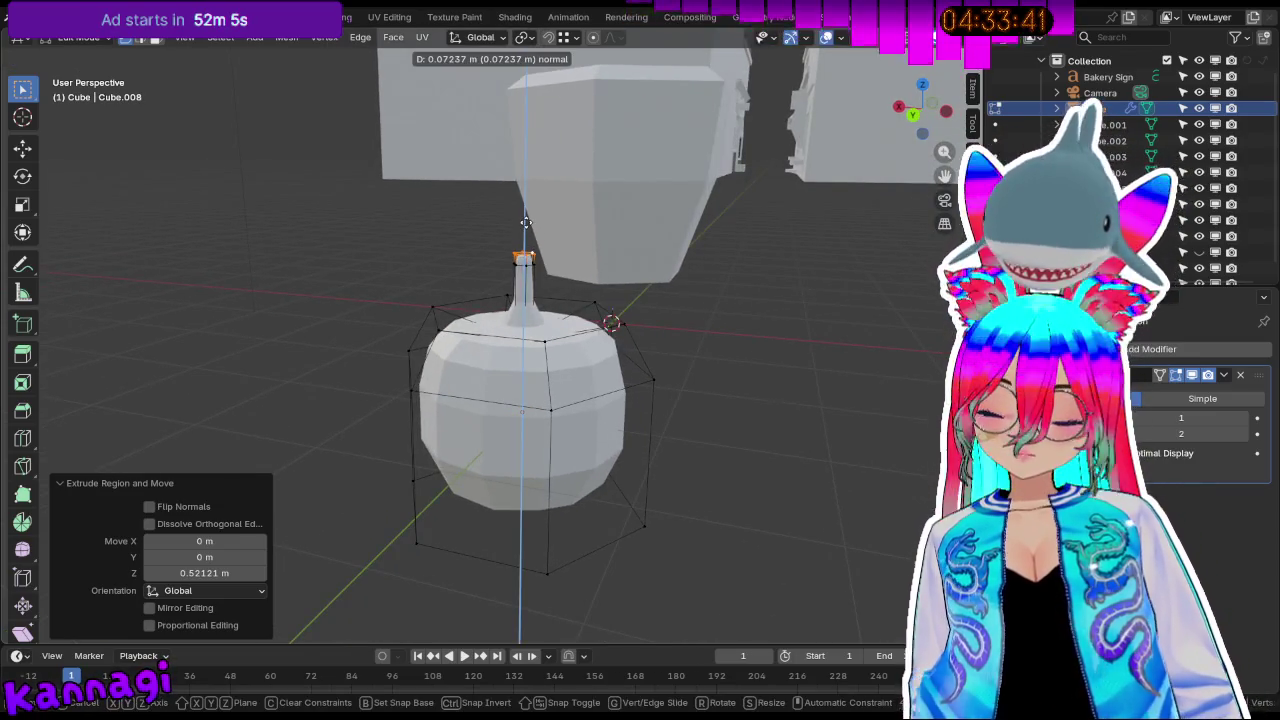
pyautogui.press('Escape')
pyautogui.press('g')
pyautogui.press('g')
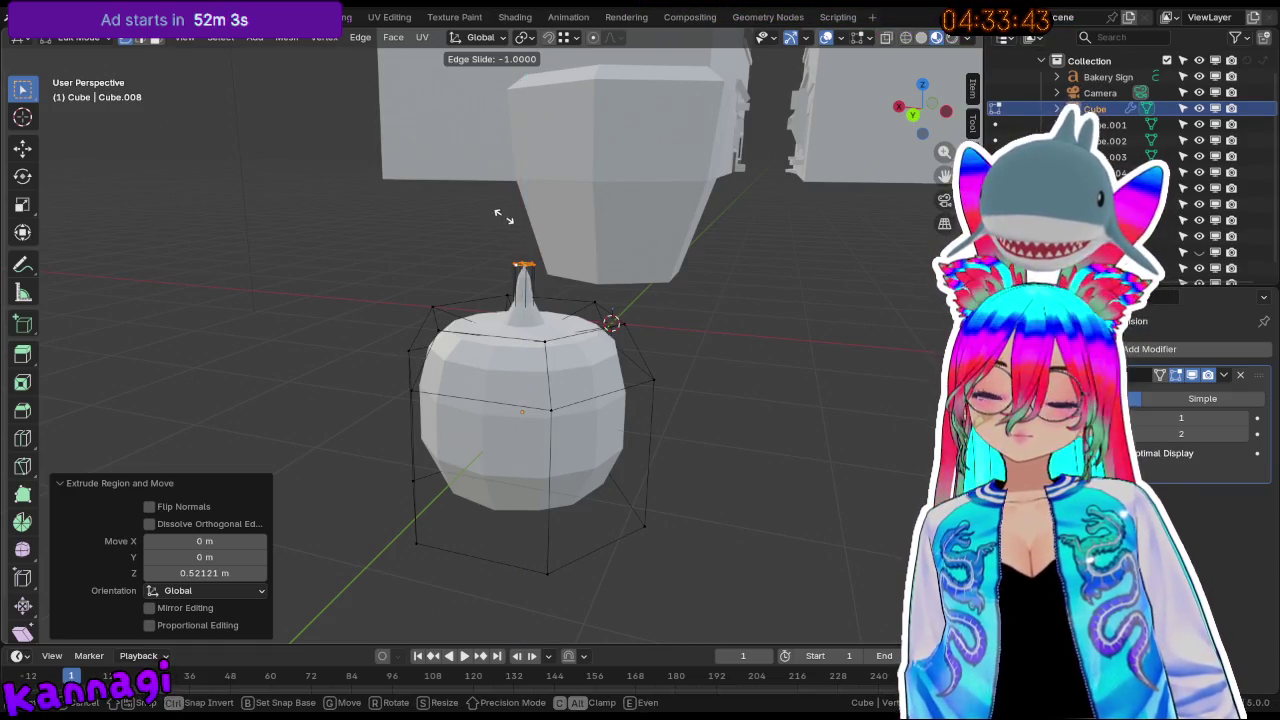
pyautogui.press('g')
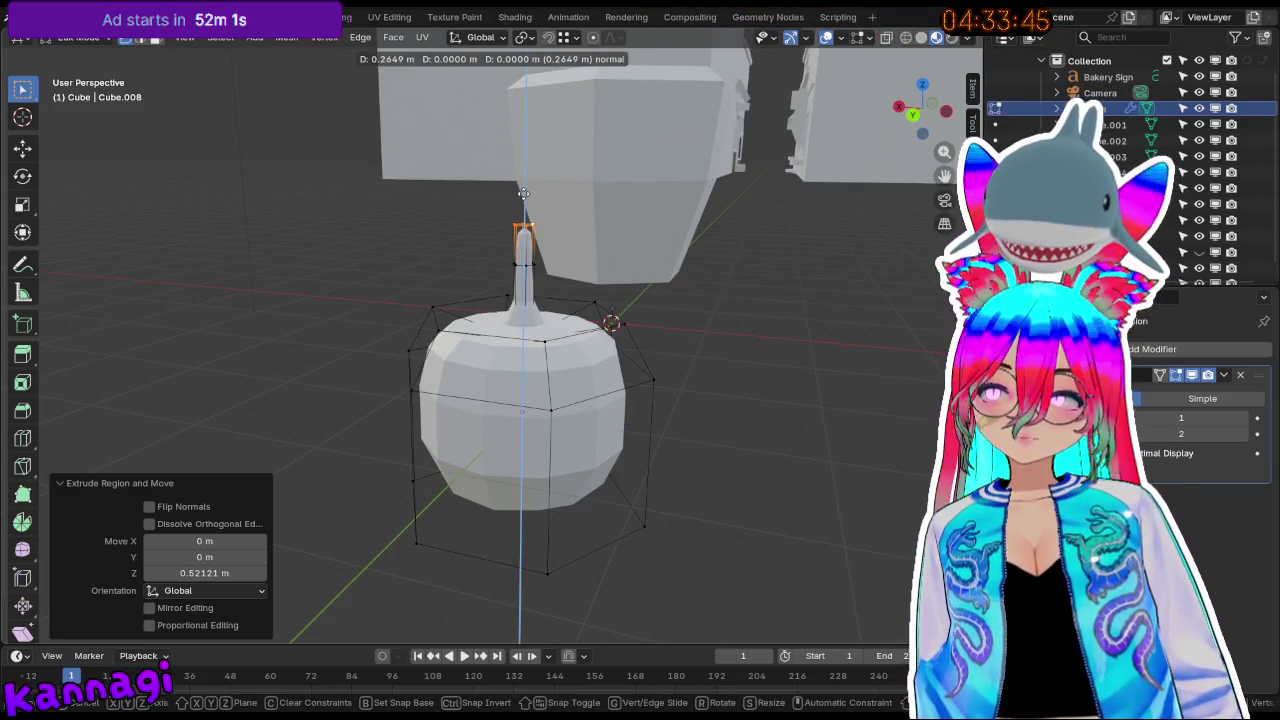
pyautogui.click(523, 189)
# Bend the stem tip 0.15 m sideways along X.
pyautogui.press('g')
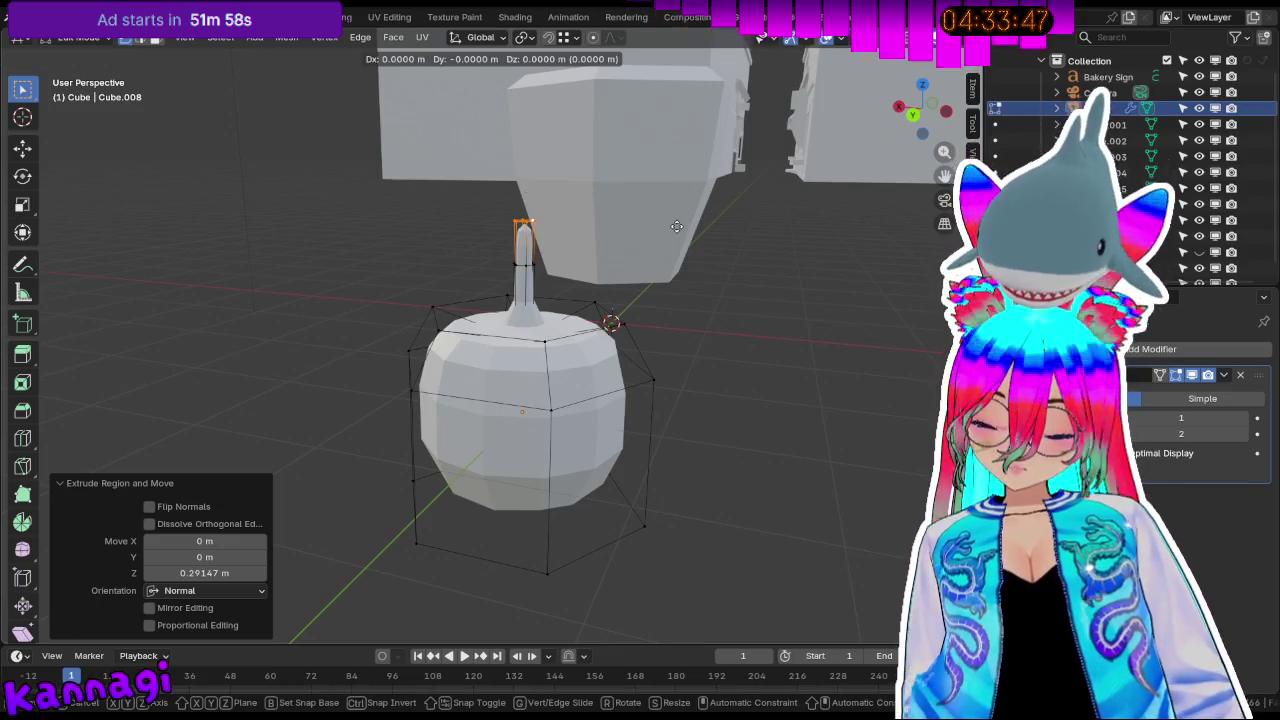
pyautogui.press('y')
pyautogui.press('Escape')
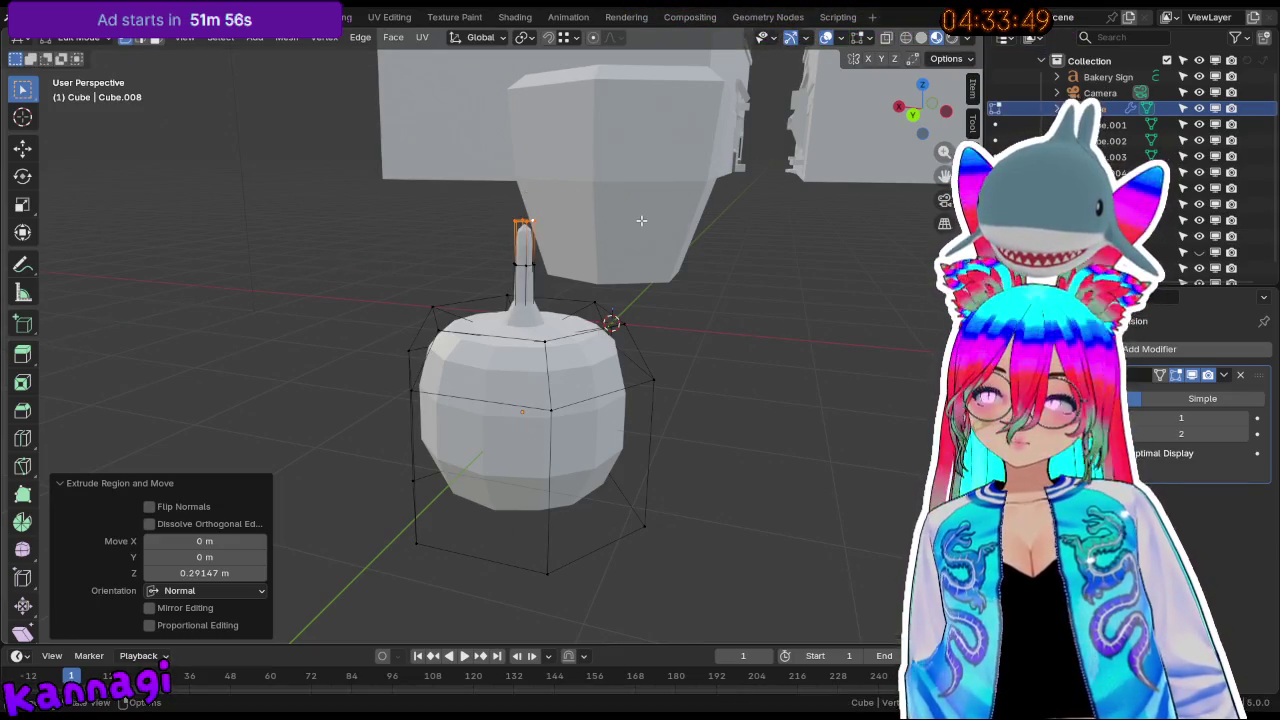
pyautogui.press('g')
pyautogui.press('x')
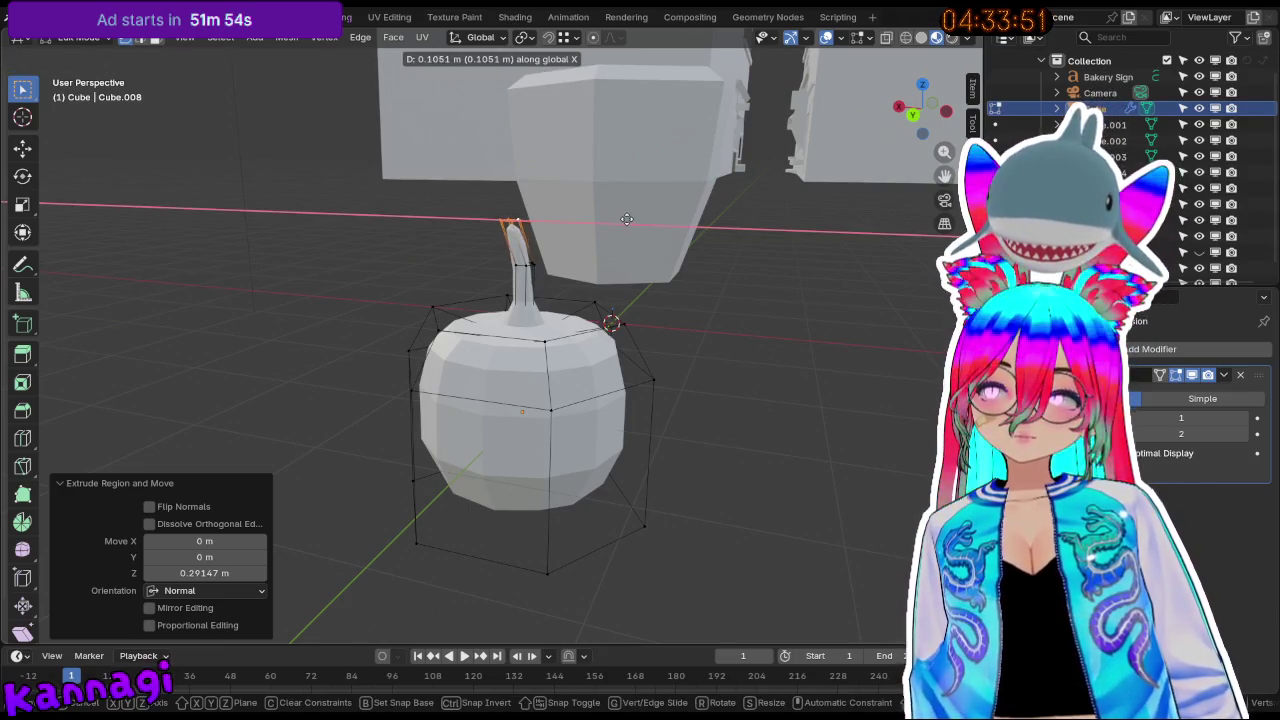
pyautogui.click(621, 217)
pyautogui.moveTo(621, 217); pyautogui.dragTo(900, 240, button='middle')
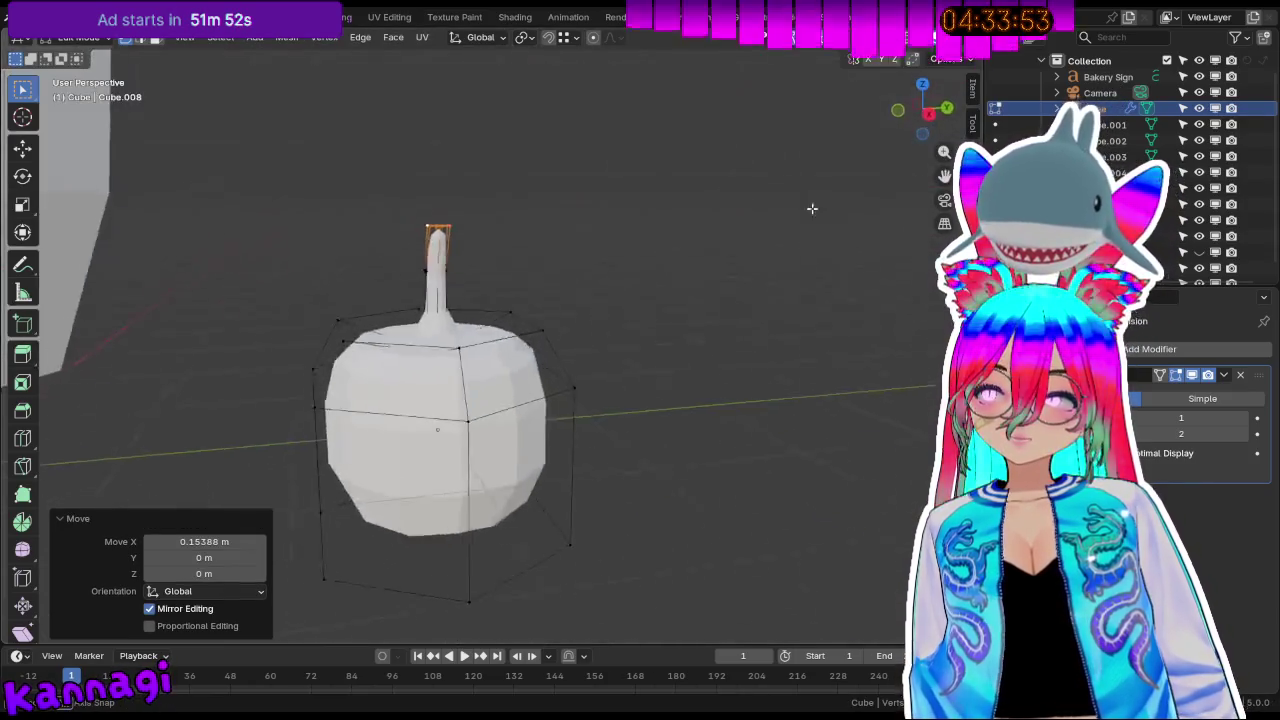
# Orbit around the fruit shape, briefly leaving and re-entering Edit Mode.
pyautogui.scroll(5, 923, 239)
pyautogui.scroll(-6, 697, 263)
pyautogui.moveTo(489, 277)
pyautogui.mouseDown(button='middle')
pyautogui.moveTo(429, 263)
pyautogui.moveTo(402, 226)
pyautogui.mouseUp(button='middle')
pyautogui.press('Tab')
pyautogui.moveTo(391, 371); pyautogui.dragTo(609, 429, button='middle')
pyautogui.moveTo(343, 394)
pyautogui.mouseDown(button='middle')
pyautogui.moveTo(480, 460)
pyautogui.moveTo(563, 380)
pyautogui.moveTo(489, 423)
pyautogui.moveTo(461, 413)
pyautogui.moveTo(466, 543)
pyautogui.moveTo(363, 517)
pyautogui.moveTo(345, 463)
pyautogui.moveTo(430, 520)
pyautogui.mouseUp(button='middle')
pyautogui.press('Tab')
# Shrink the fruit cage's bottom face slightly, to about 0.95 scale.
pyautogui.click(500, 540)
pyautogui.moveTo(500, 540); pyautogui.dragTo(700, 545, button='middle')
pyautogui.press('s')
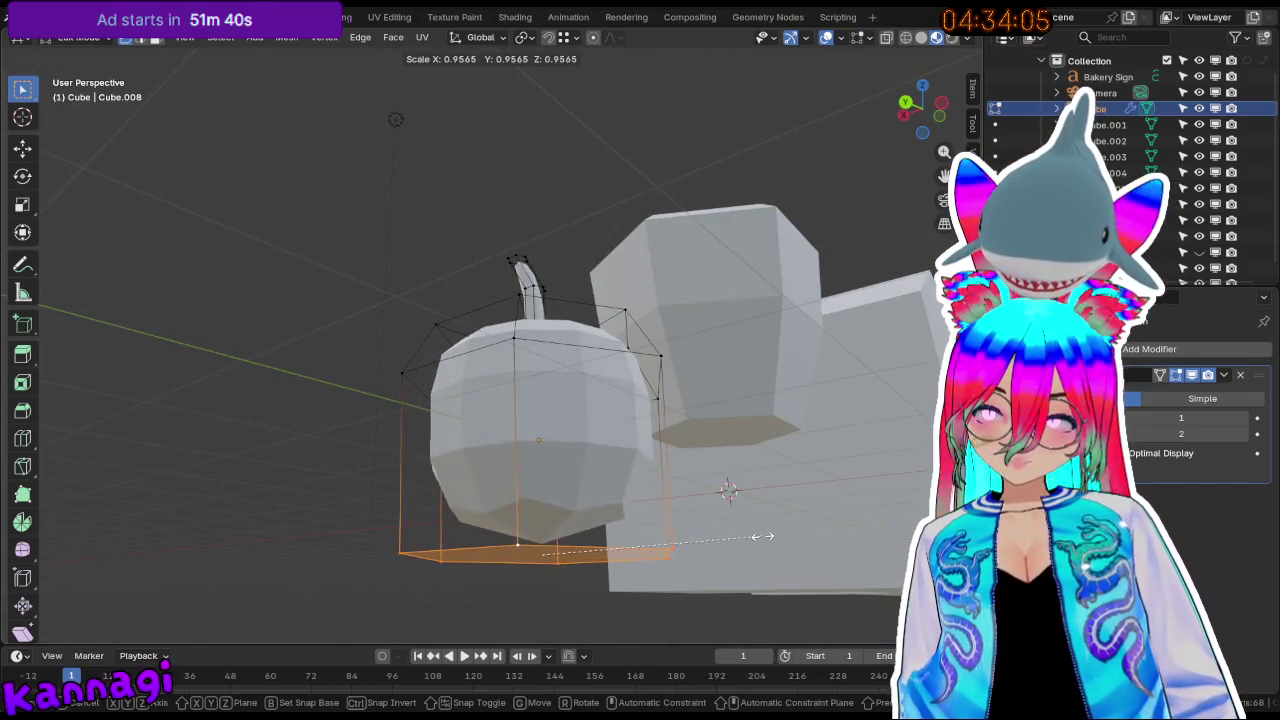
pyautogui.click(760, 534)
# Raise the stem tip slightly along global Z.
pyautogui.moveTo(760, 534); pyautogui.dragTo(515, 268, button='middle')
pyautogui.click(477, 213)
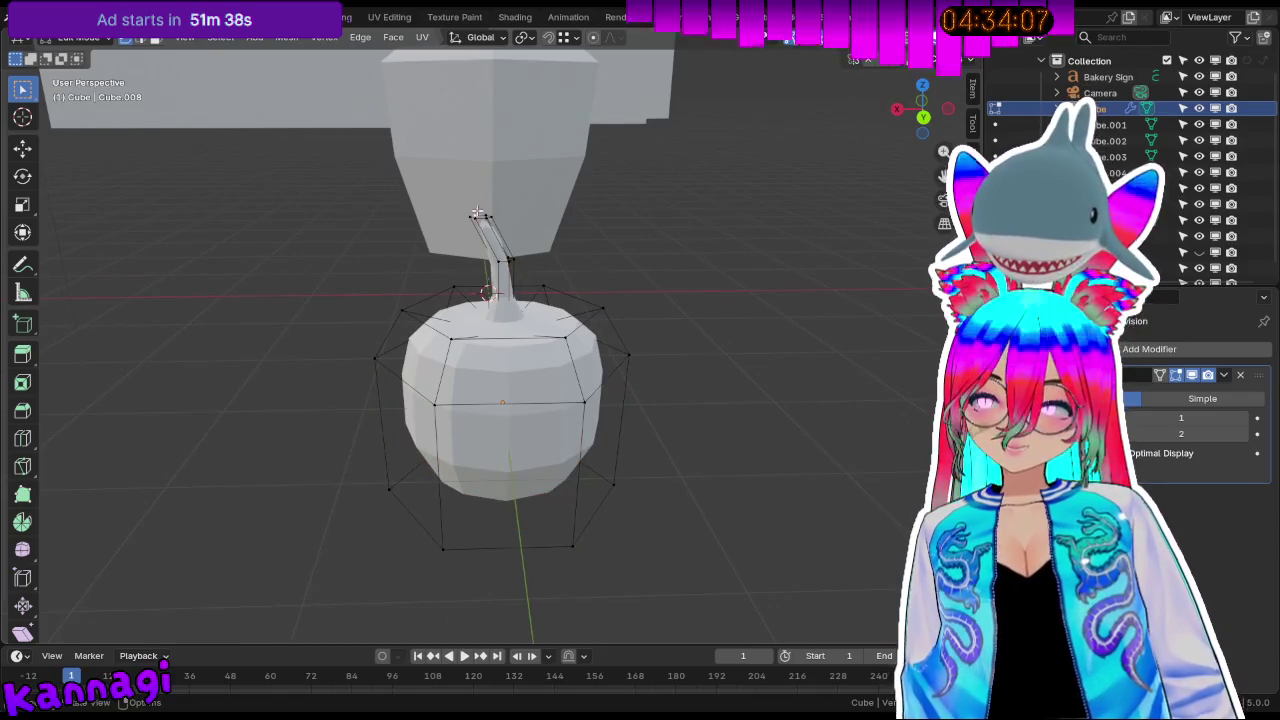
pyautogui.press('g')
pyautogui.press('z')
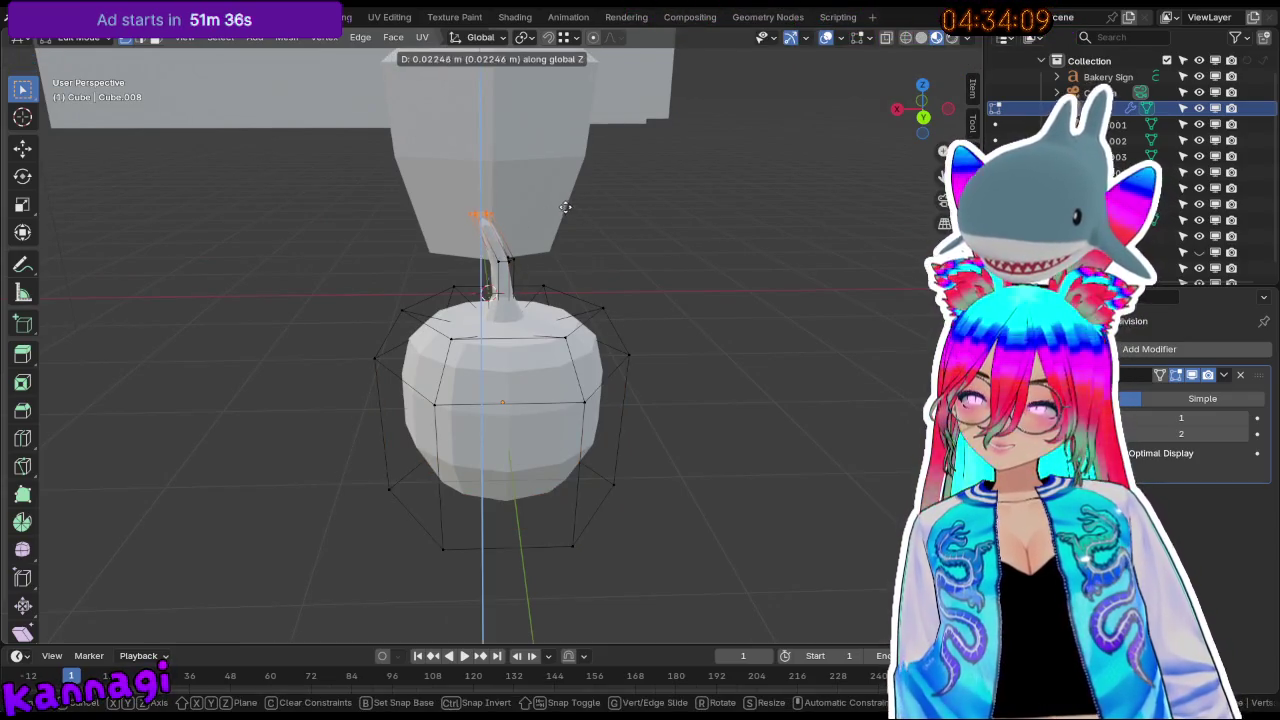
pyautogui.click(556, 215)
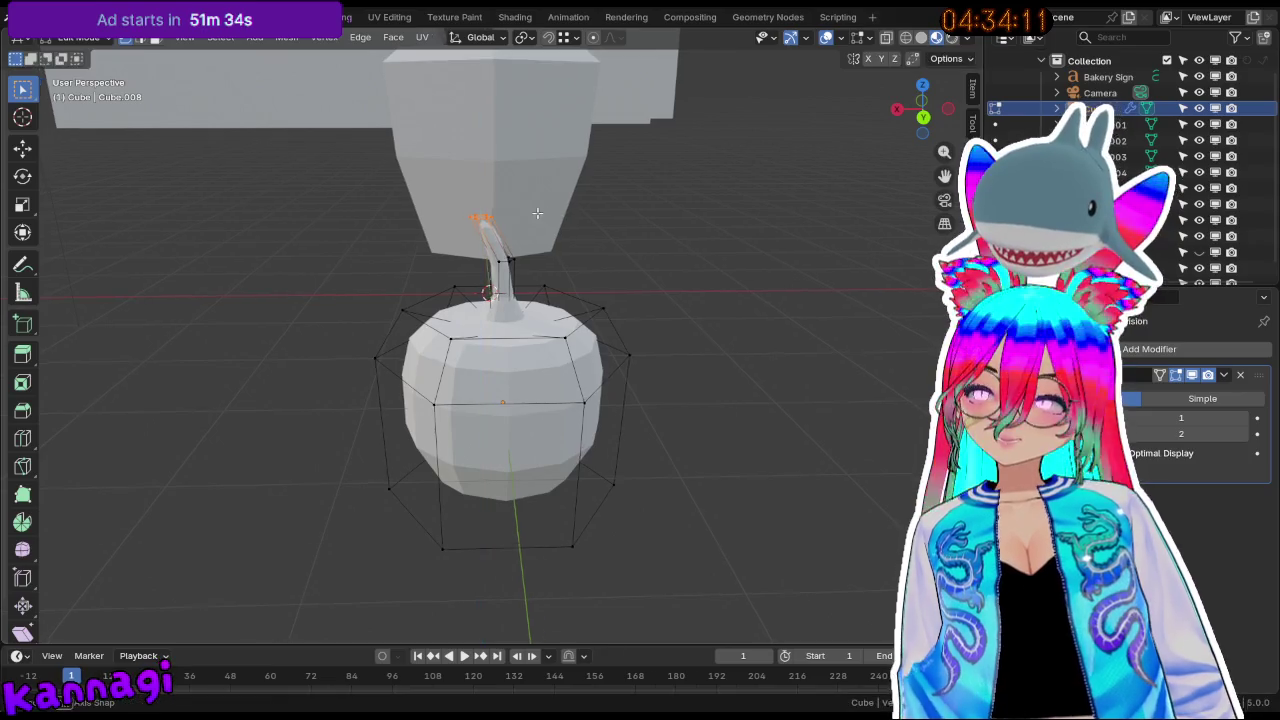
# Return to Object Mode and orbit the view to face the pot, fruit and buildings.
pyautogui.moveTo(556, 215); pyautogui.dragTo(686, 206, button='middle')
pyautogui.press('Tab')
pyautogui.moveTo(586, 343)
pyautogui.mouseDown(button='middle')
pyautogui.moveTo(474, 330)
pyautogui.moveTo(226, 366)
pyautogui.moveTo(406, 329)
pyautogui.moveTo(597, 243)
pyautogui.moveTo(500, 432)
pyautogui.mouseUp(button='middle')
pyautogui.moveTo(432, 311)
pyautogui.mouseDown(button='middle')
pyautogui.moveTo(306, 346)
pyautogui.moveTo(478, 372)
pyautogui.mouseUp(button='middle')
pyautogui.moveTo(470, 263)
pyautogui.mouseDown(button='middle')
pyautogui.moveTo(417, 346)
pyautogui.moveTo(538, 366)
pyautogui.moveTo(694, 340)
pyautogui.mouseUp(button='middle')
pyautogui.moveTo(415, 248); pyautogui.dragTo(364, 200, button='middle')
pyautogui.moveTo(453, 259); pyautogui.dragTo(425, 256, button='middle')
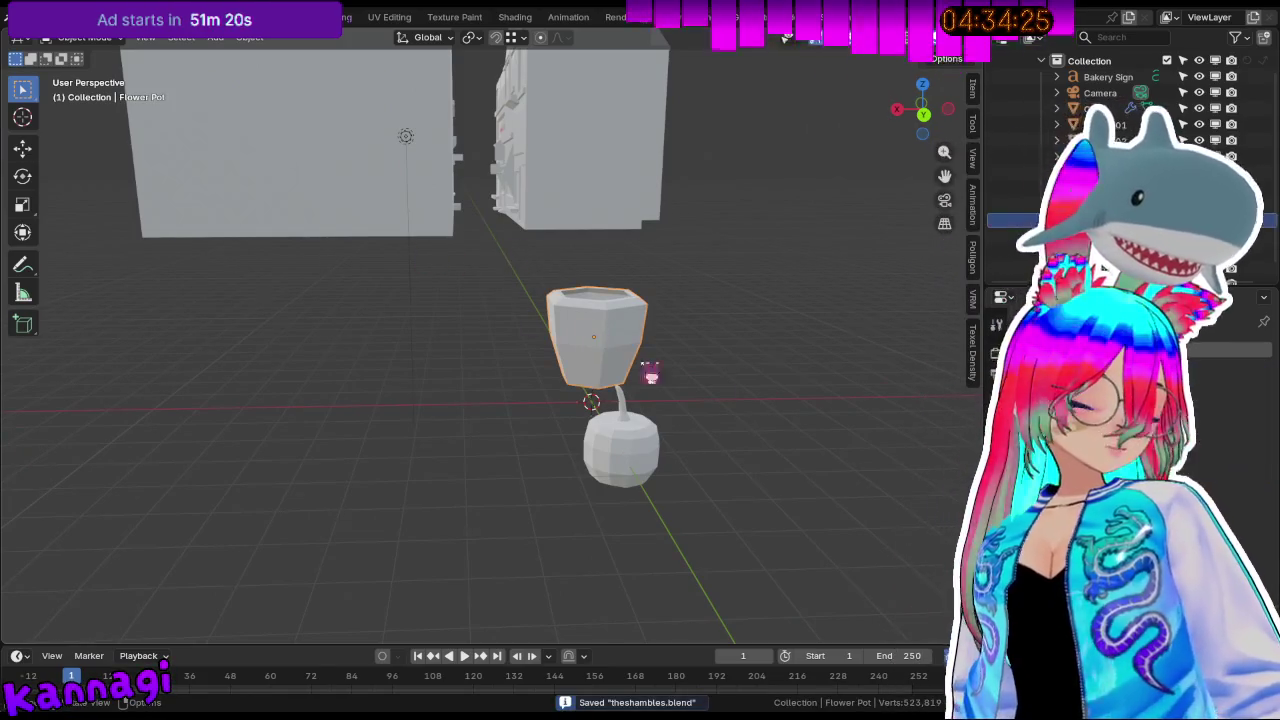
pyautogui.click(615, 308)
pyautogui.moveTo(617, 303)
pyautogui.mouseDown(button='middle')
pyautogui.moveTo(594, 343)
pyautogui.moveTo(423, 334)
pyautogui.moveTo(594, 371)
pyautogui.moveTo(423, 320)
pyautogui.moveTo(572, 318)
pyautogui.moveTo(380, 237)
pyautogui.moveTo(429, 209)
pyautogui.moveTo(629, 366)
pyautogui.moveTo(519, 313)
pyautogui.mouseUp(button='middle')
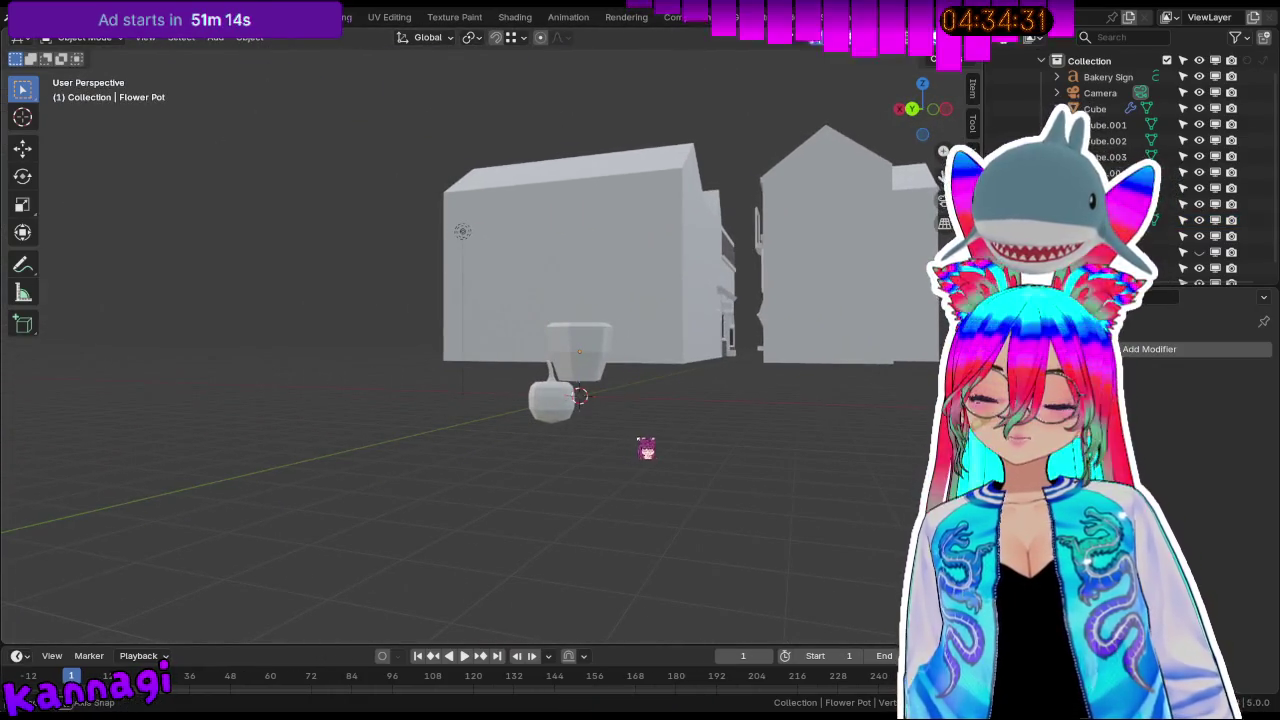
pyautogui.moveTo(646, 448); pyautogui.dragTo(649, 410, button='middle')
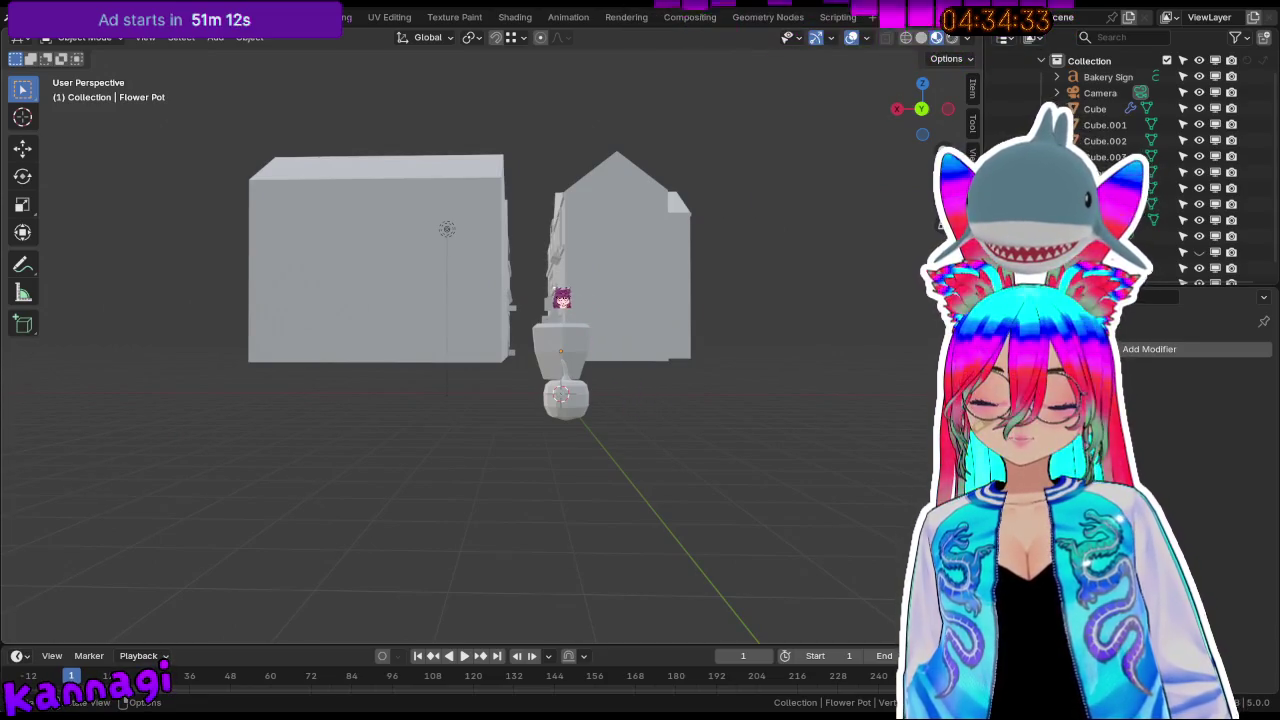
pyautogui.moveTo(504, 403)
pyautogui.mouseDown(button='middle')
pyautogui.moveTo(526, 323)
pyautogui.moveTo(643, 289)
pyautogui.moveTo(586, 309)
pyautogui.moveTo(359, 262)
pyautogui.moveTo(589, 449)
pyautogui.moveTo(701, 492)
pyautogui.mouseUp(button='middle')
pyautogui.moveTo(317, 418)
pyautogui.mouseDown(button='middle')
pyautogui.moveTo(577, 229)
pyautogui.moveTo(574, 280)
pyautogui.moveTo(680, 314)
pyautogui.moveTo(626, 297)
pyautogui.moveTo(634, 289)
pyautogui.moveTo(590, 298)
pyautogui.mouseUp(button='middle')
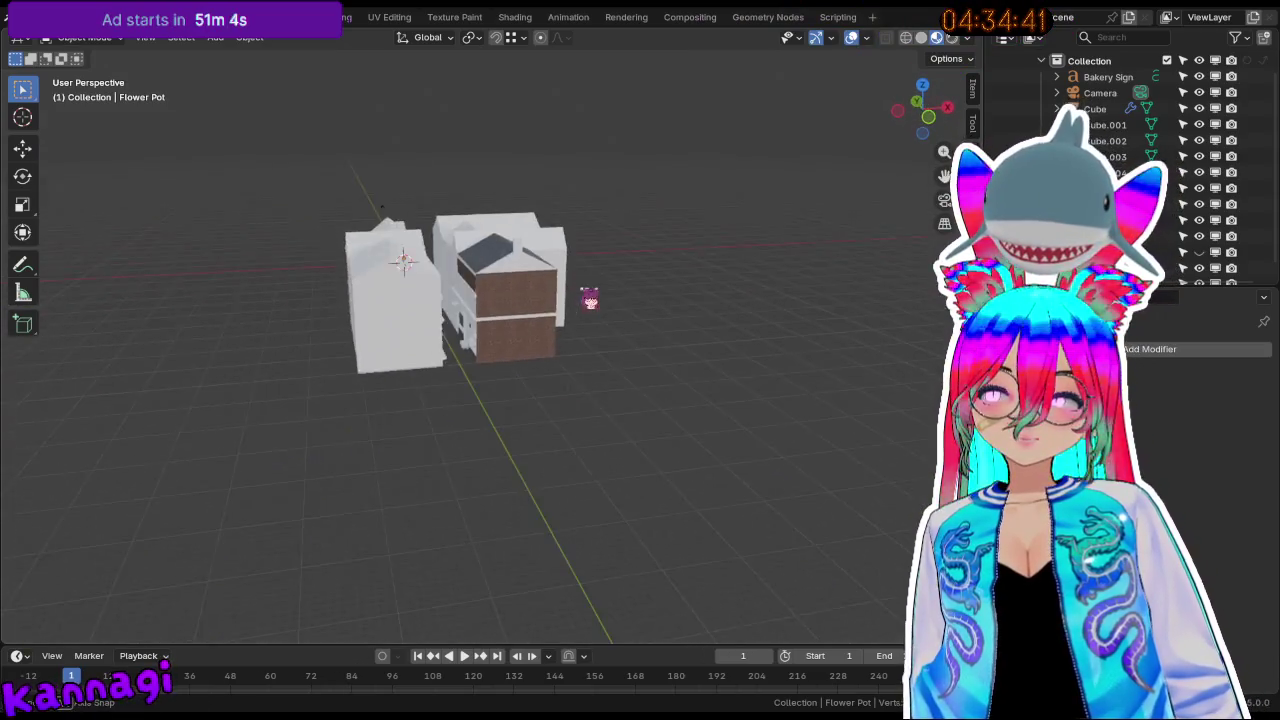
pyautogui.scroll(5, 432, 327)
pyautogui.moveTo(523, 346)
pyautogui.mouseDown(button='middle')
pyautogui.moveTo(451, 340)
pyautogui.moveTo(457, 357)
pyautogui.moveTo(420, 363)
pyautogui.moveTo(286, 340)
pyautogui.moveTo(483, 368)
pyautogui.moveTo(443, 409)
pyautogui.moveTo(429, 463)
pyautogui.moveTo(620, 400)
pyautogui.moveTo(463, 380)
pyautogui.moveTo(542, 378)
pyautogui.mouseUp(button='middle')
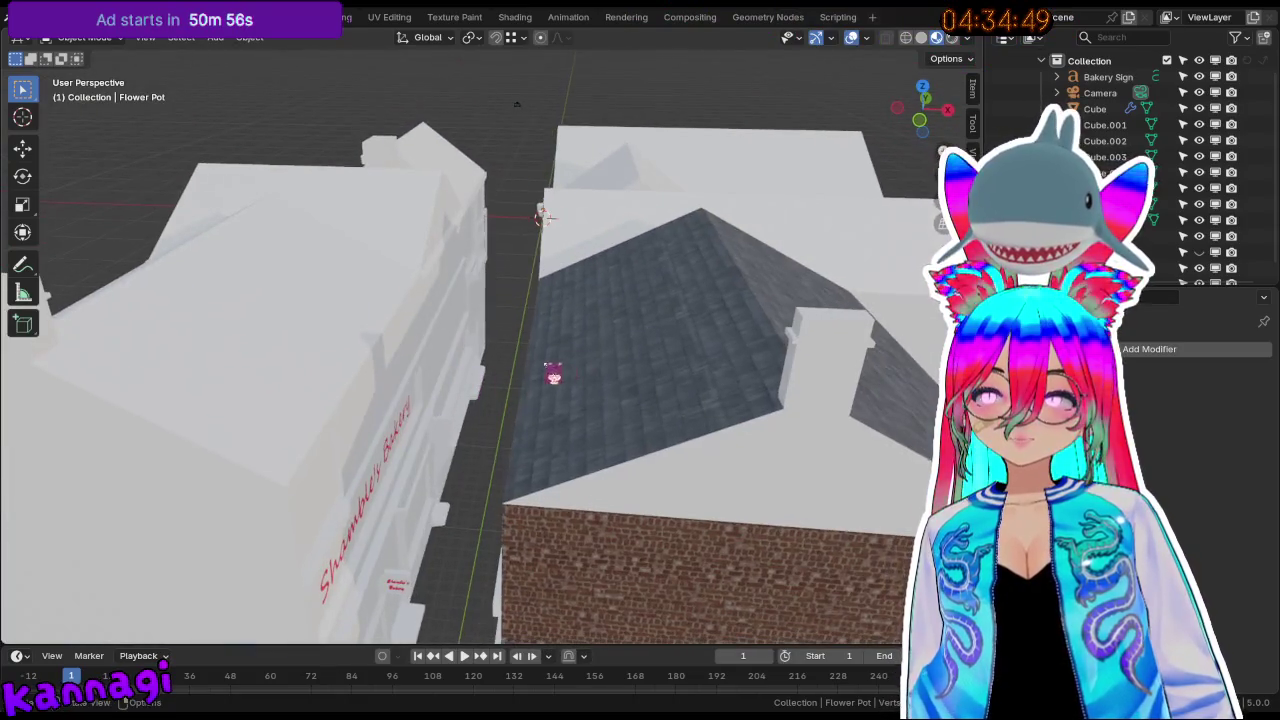
pyautogui.moveTo(640, 410); pyautogui.dragTo(617, 393, button='middle')
pyautogui.moveTo(558, 425); pyautogui.dragTo(389, 436, button='middle')
pyautogui.scroll(-3, 519, 419)
pyautogui.moveTo(519, 419)
pyautogui.mouseDown(button='middle')
pyautogui.moveTo(457, 486)
pyautogui.moveTo(543, 423)
pyautogui.mouseUp(button='middle')
pyautogui.scroll(4, 557, 351)
pyautogui.scroll(1, 539, 338)
pyautogui.moveTo(540, 338)
pyautogui.mouseDown(button='middle')
pyautogui.moveTo(366, 371)
pyautogui.moveTo(426, 374)
pyautogui.moveTo(403, 375)
pyautogui.mouseUp(button='middle')
pyautogui.scroll(-5, 551, 342)
pyautogui.moveTo(551, 342)
pyautogui.mouseDown(button='middle')
pyautogui.moveTo(529, 223)
pyautogui.moveTo(749, 320)
pyautogui.moveTo(280, 357)
pyautogui.moveTo(466, 289)
pyautogui.moveTo(657, 294)
pyautogui.moveTo(249, 363)
pyautogui.moveTo(420, 334)
pyautogui.mouseUp(button='middle')
pyautogui.moveTo(567, 302); pyautogui.dragTo(546, 303, button='middle')
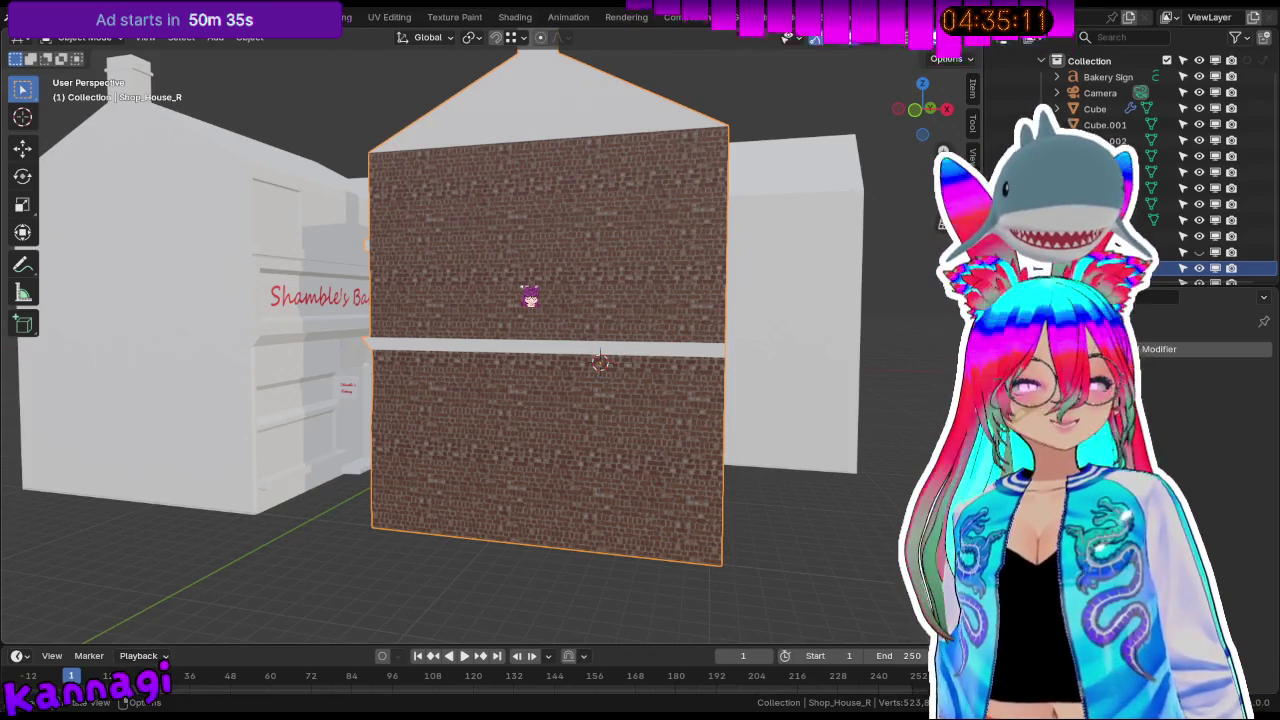
pyautogui.moveTo(496, 278); pyautogui.dragTo(462, 282, button='middle')
pyautogui.moveTo(582, 286); pyautogui.dragTo(550, 298, button='middle')
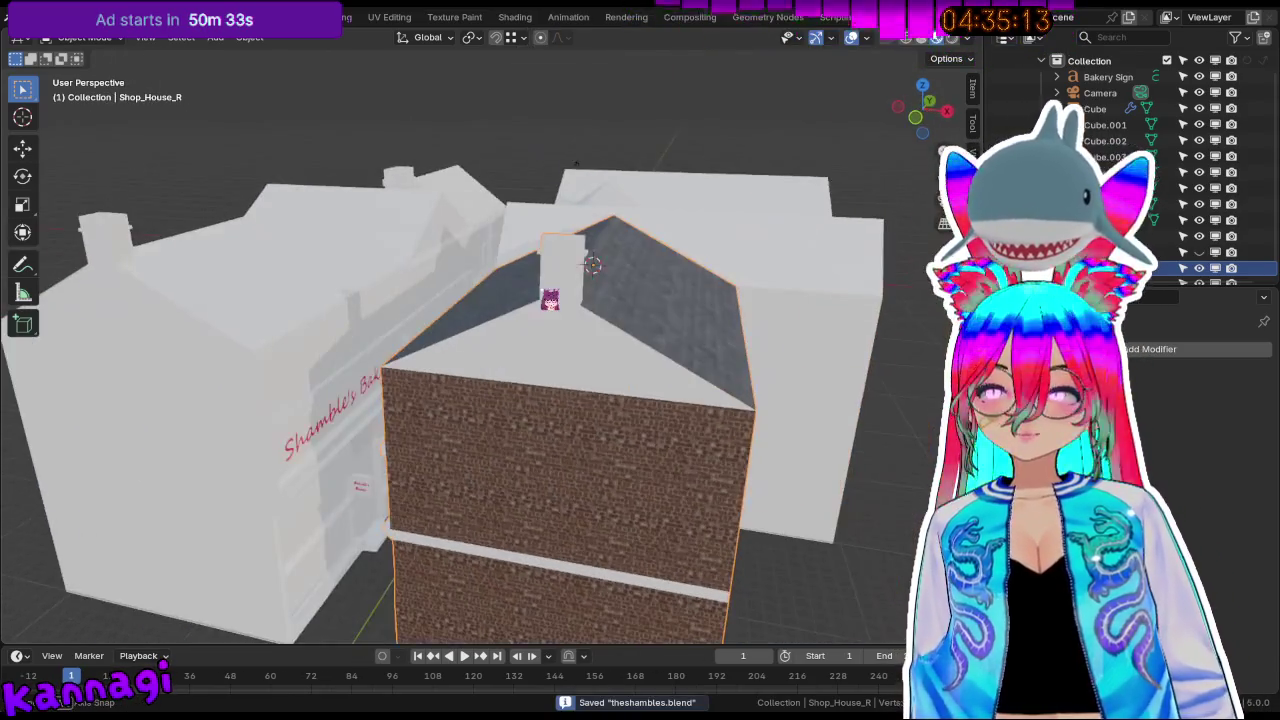